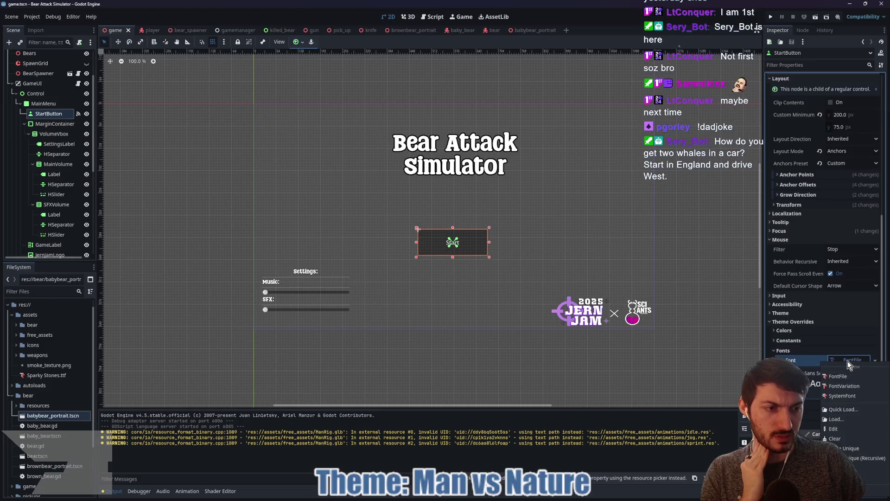
Give the StartButton the Sparky Stones font and an Outline Size constant override, then save all scenes
{"action": "left_click", "coordinate": [853, 404]}
{"action": "left_click", "coordinate": [329, 184]}
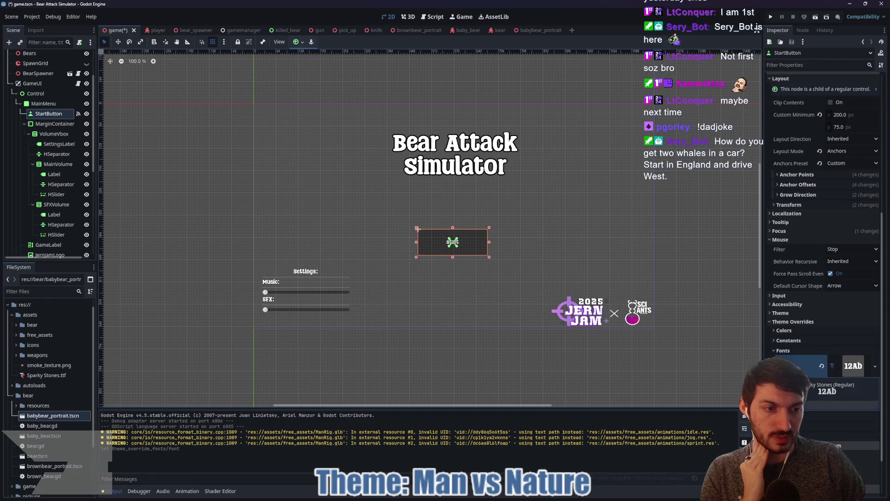
{"action": "left_click", "coordinate": [784, 342]}
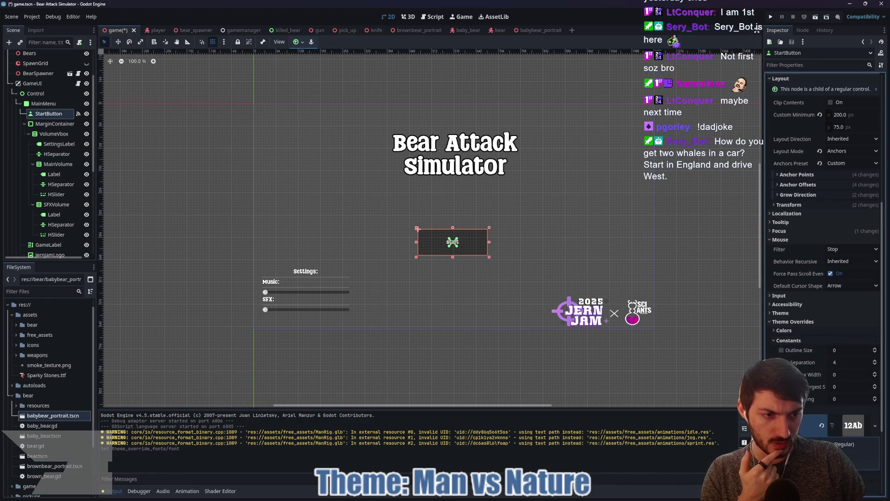
{"action": "left_click", "coordinate": [781, 350]}
{"action": "key", "text": "F5"}
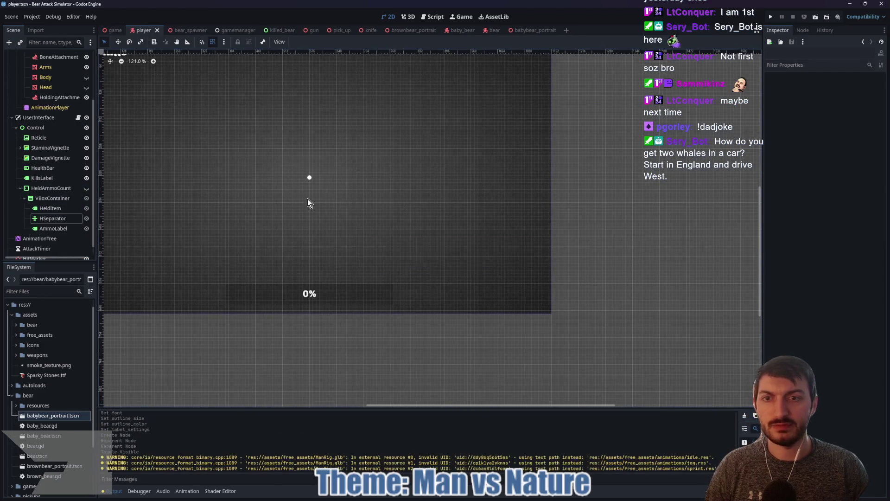
Switch from the player HUD to the game scene and run the project with F5
{"action": "scroll", "coordinate": [308, 199], "scroll_direction": "down", "scroll_amount": 3}
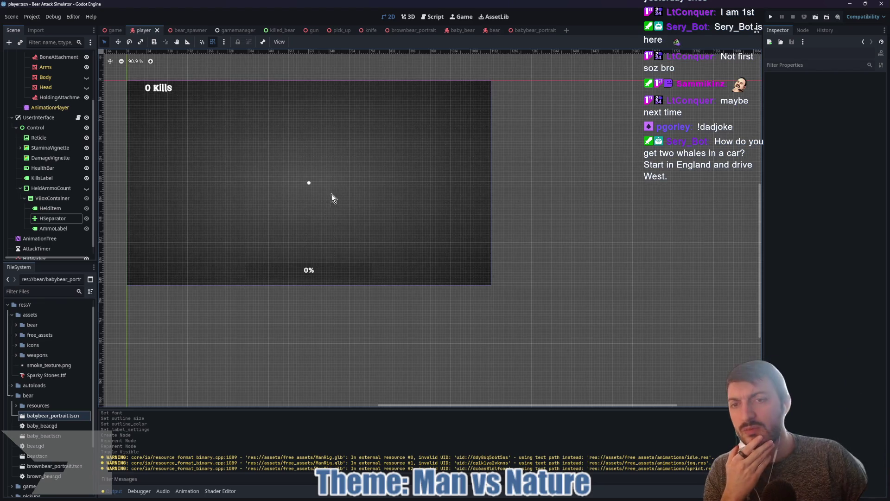
{"action": "left_click_drag", "start_coordinate": [312, 201], "coordinate": [348, 211]}
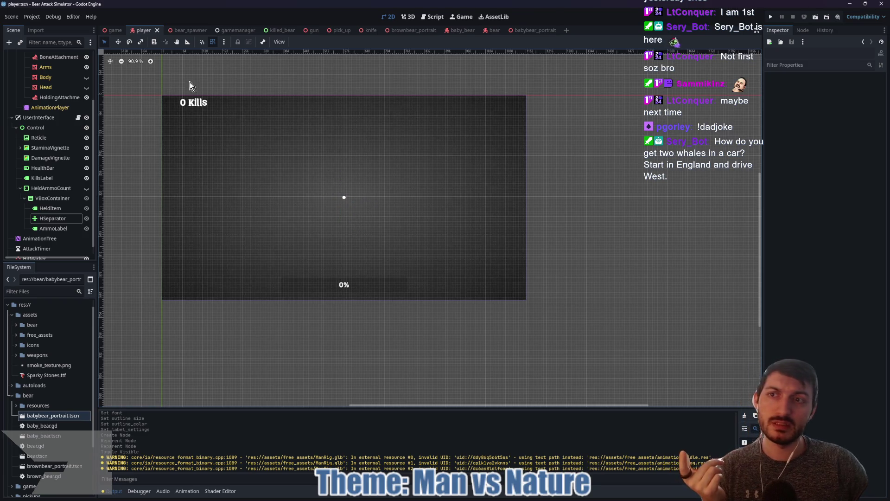
{"action": "left_click", "coordinate": [112, 30]}
{"action": "key", "text": "F5"}
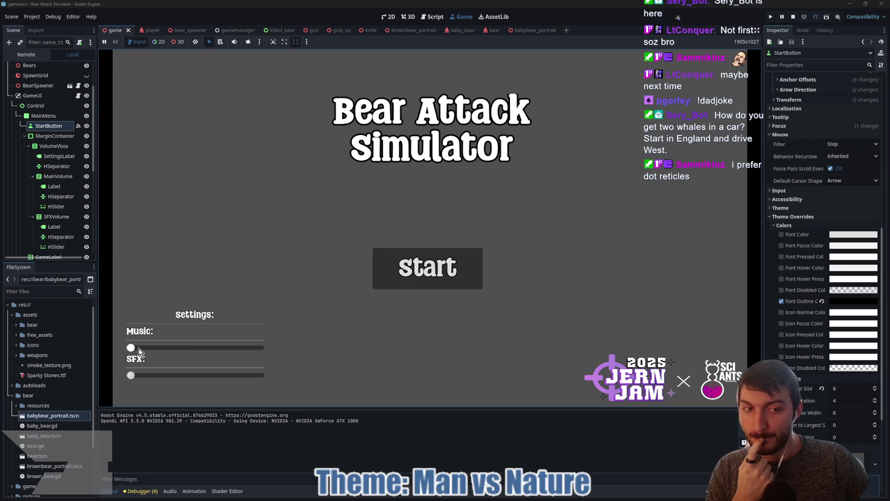
Start the game, pick up the revolver and shoot at the approaching bears
{"action": "left_click", "coordinate": [421, 275]}
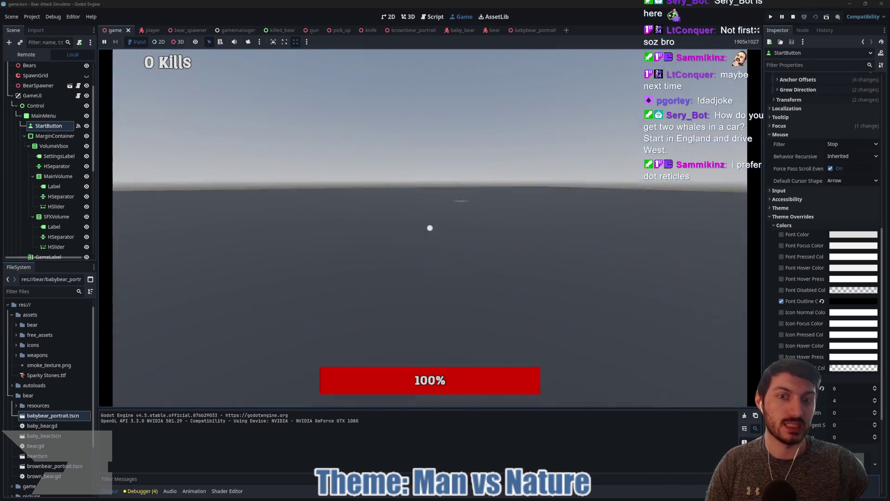
{"action": "key", "text": "w"}
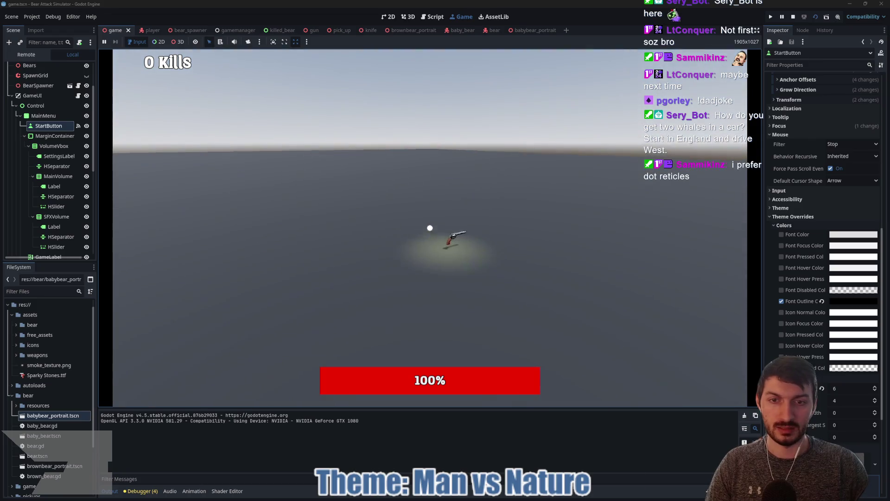
{"action": "key", "text": "e"}
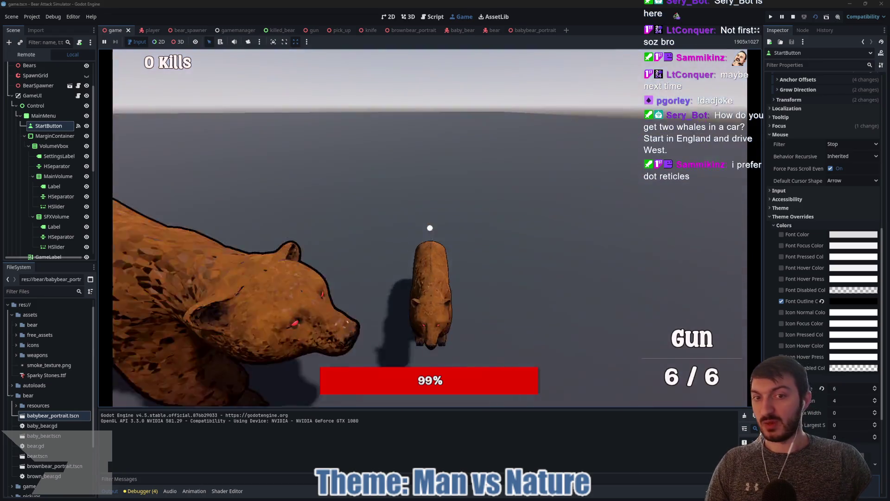
{"action": "left_click", "coordinate": [430, 228]}
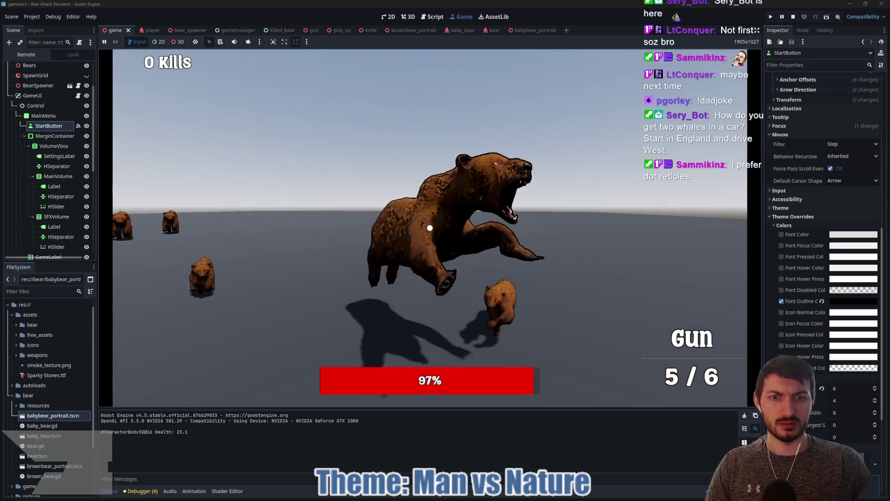
{"action": "left_click", "coordinate": [430, 228]}
{"action": "left_click", "coordinate": [430, 228]}
{"action": "left_click", "coordinate": [430, 227]}
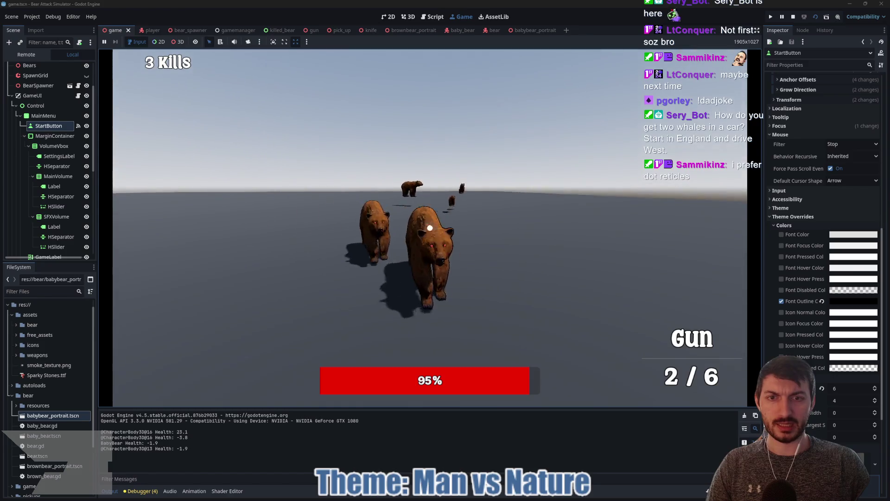
{"action": "left_click", "coordinate": [430, 228]}
Switch to bare fists, punch the bears repeatedly, then stop the game with F8
{"action": "key", "text": "q"}
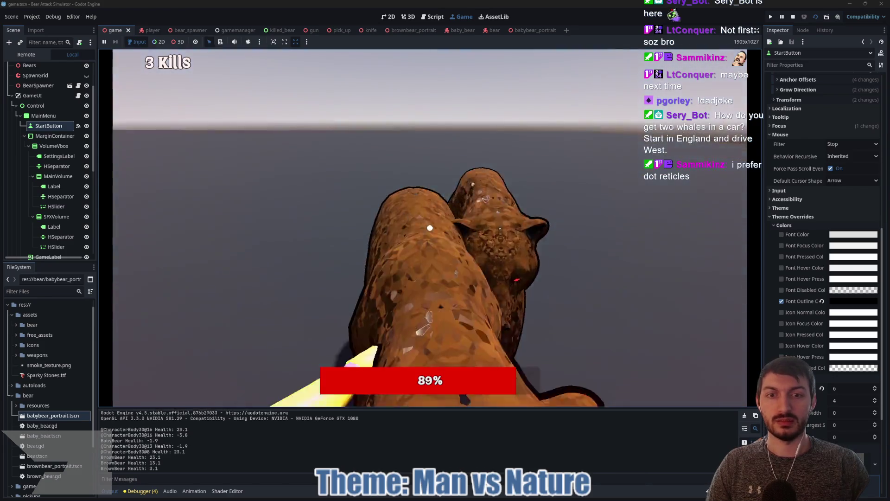
{"action": "left_click", "coordinate": [430, 228]}
{"action": "left_click", "coordinate": [430, 228]}
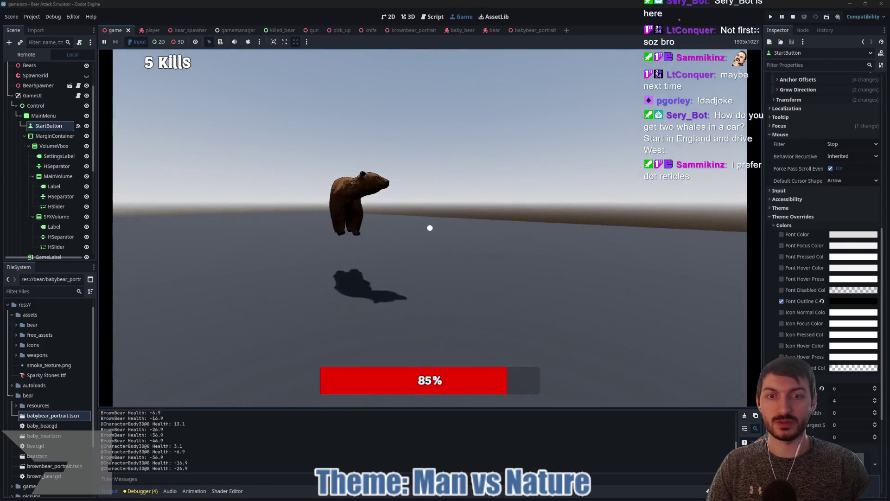
{"action": "left_click", "coordinate": [430, 228]}
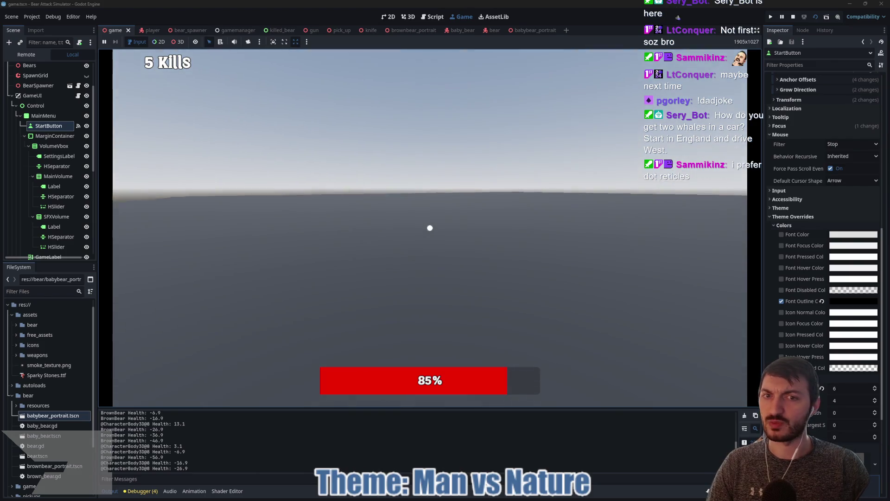
{"action": "left_click", "coordinate": [430, 228]}
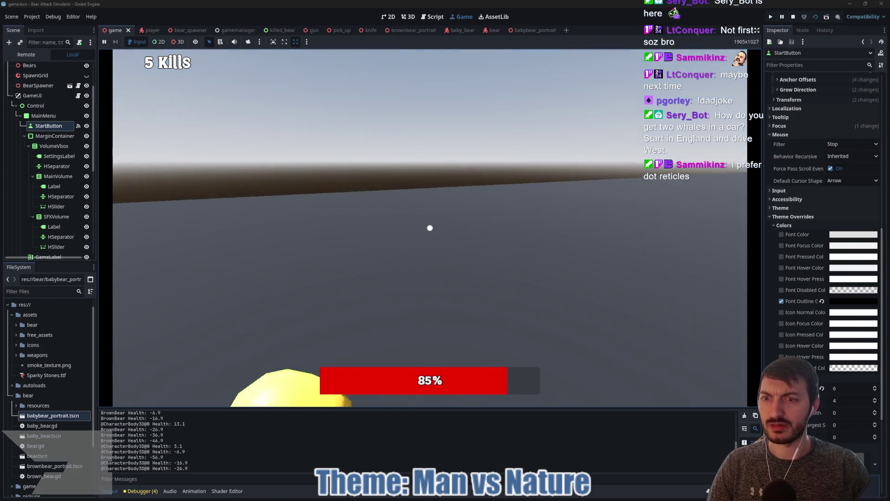
{"action": "left_click", "coordinate": [430, 227]}
{"action": "left_click", "coordinate": [430, 227]}
{"action": "left_click", "coordinate": [430, 227]}
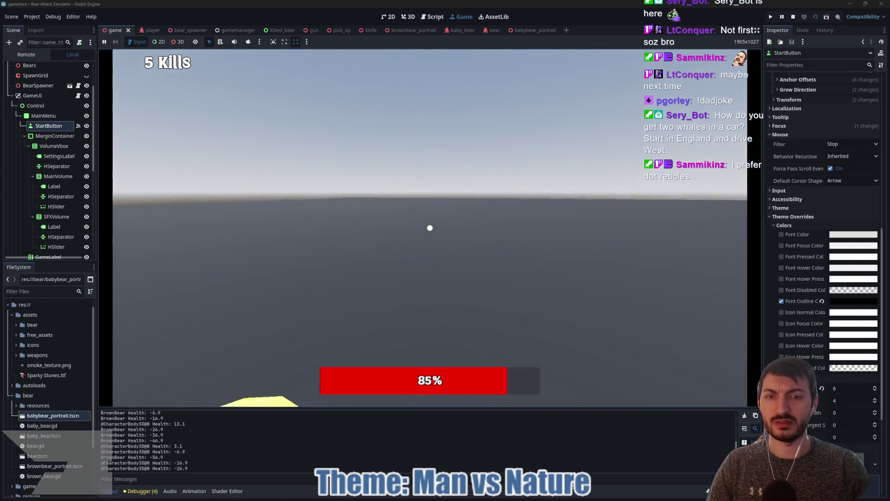
{"action": "left_click", "coordinate": [430, 228]}
{"action": "left_click", "coordinate": [430, 227]}
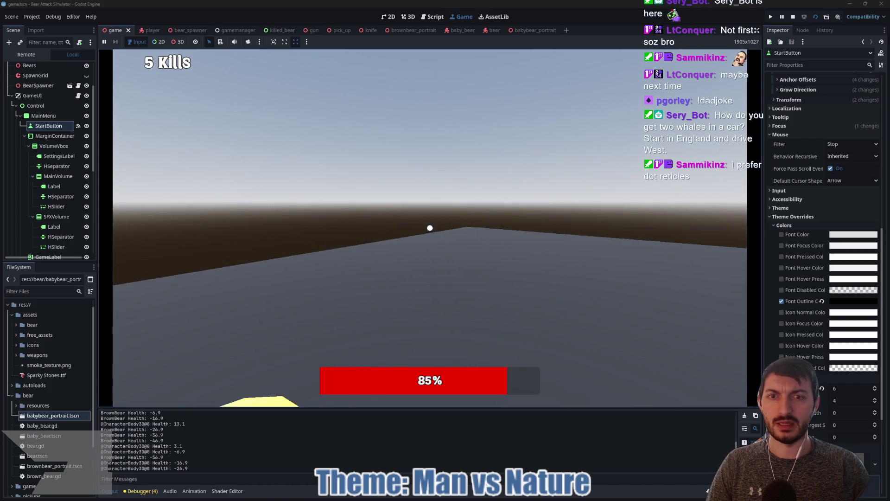
{"action": "left_click", "coordinate": [429, 228]}
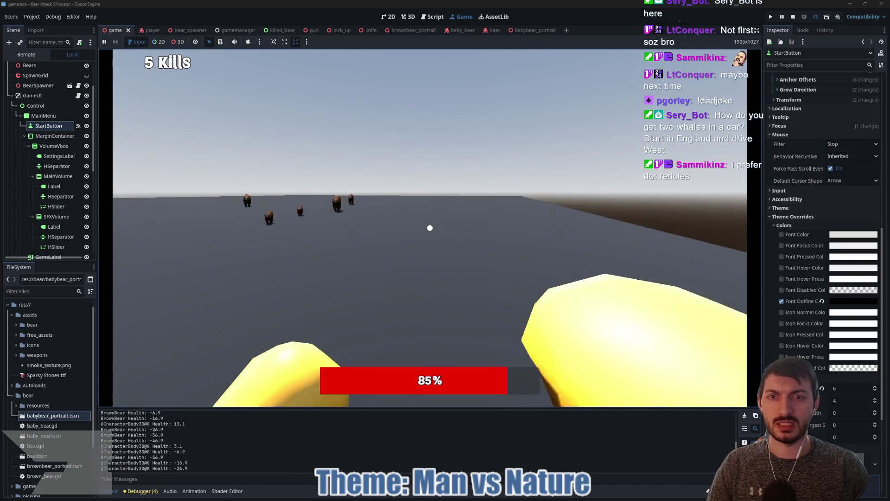
{"action": "left_click", "coordinate": [430, 228]}
{"action": "left_click", "coordinate": [430, 228]}
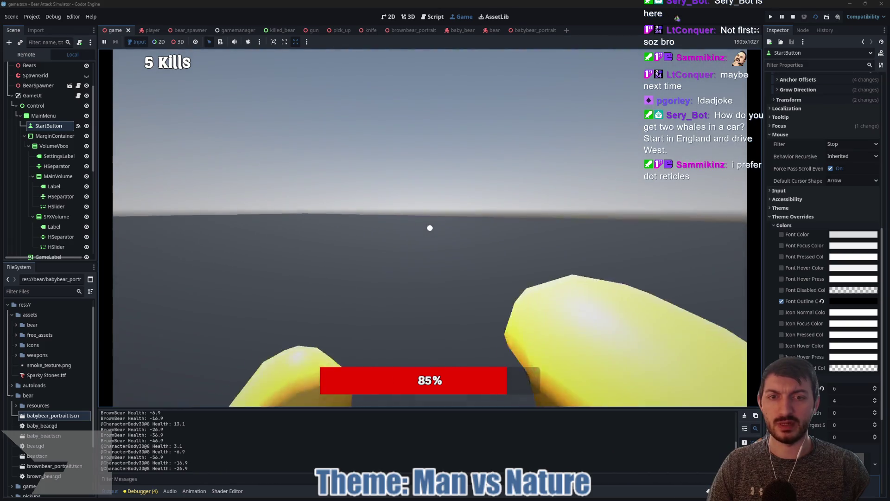
{"action": "left_click", "coordinate": [430, 228]}
{"action": "left_click", "coordinate": [430, 228]}
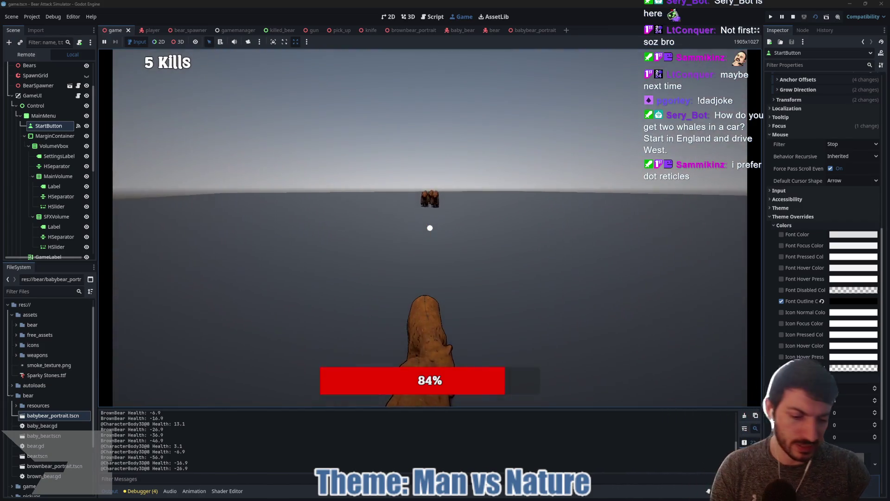
{"action": "key", "text": "F8"}
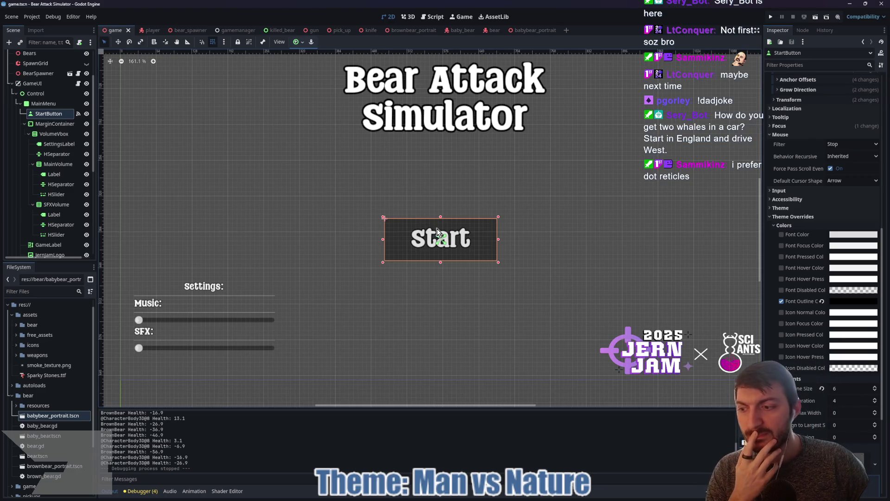
{"action": "scroll", "coordinate": [500, 228], "scroll_direction": "down", "scroll_amount": 4}
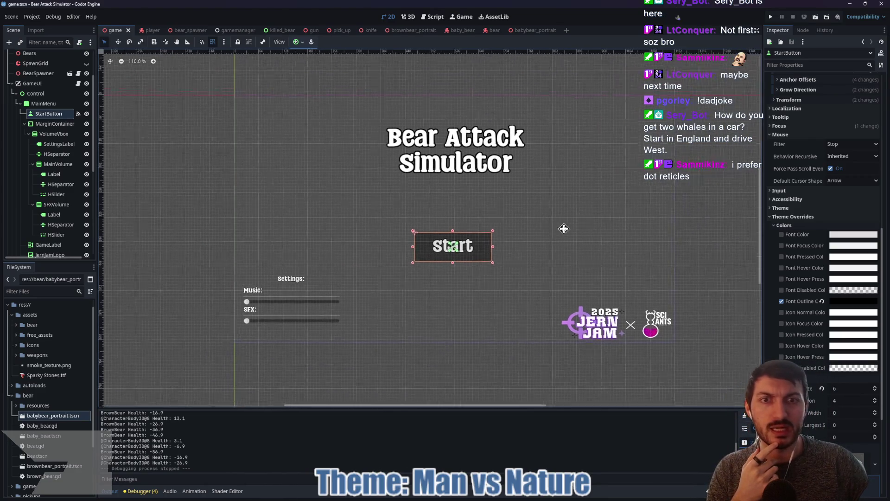
{"action": "left_click", "coordinate": [367, 31]}
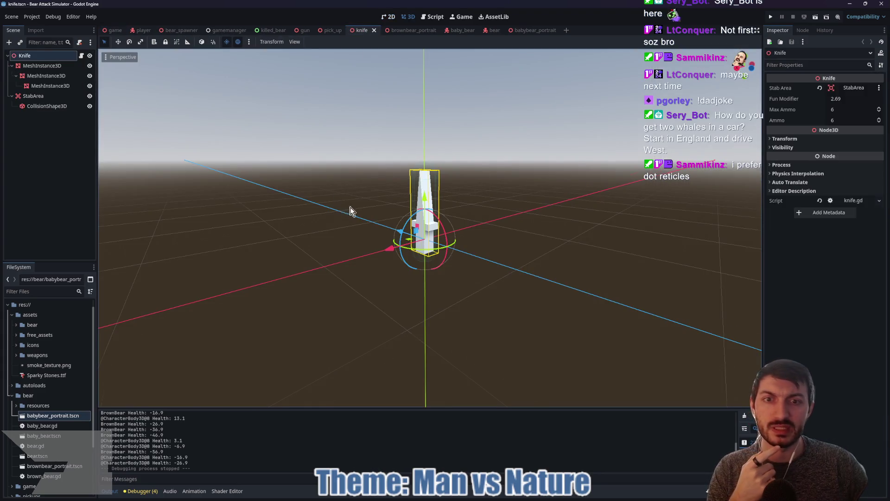
{"action": "mouse_move", "coordinate": [350, 211]}
{"action": "left_mouse_down"}
{"action": "mouse_move", "coordinate": [408, 210]}
{"action": "mouse_move", "coordinate": [355, 208]}
{"action": "left_mouse_up"}
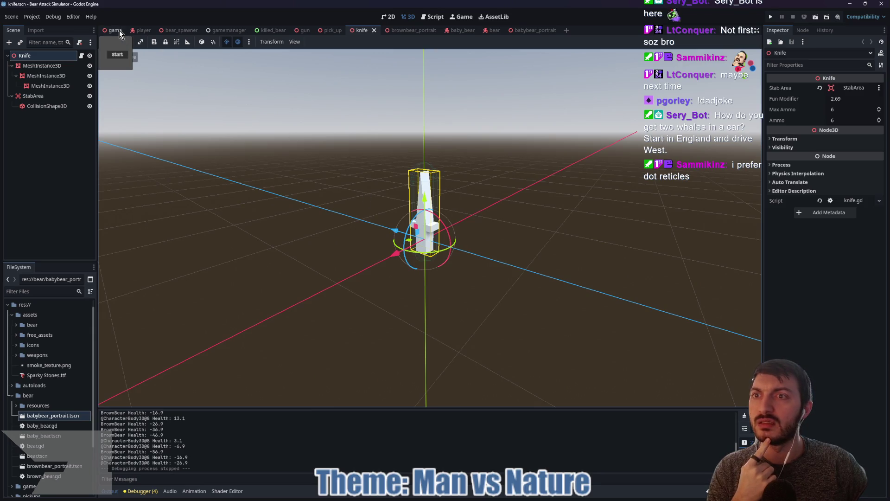
{"action": "left_click", "coordinate": [115, 31]}
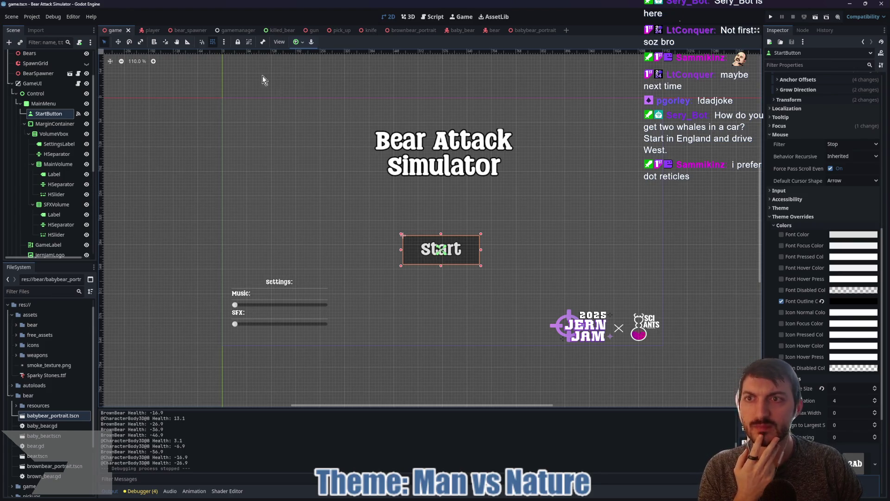
In the player scene, shape the Reticle's gradient texture into a white disc by moving its stop and end point
{"action": "left_click", "coordinate": [152, 30]}
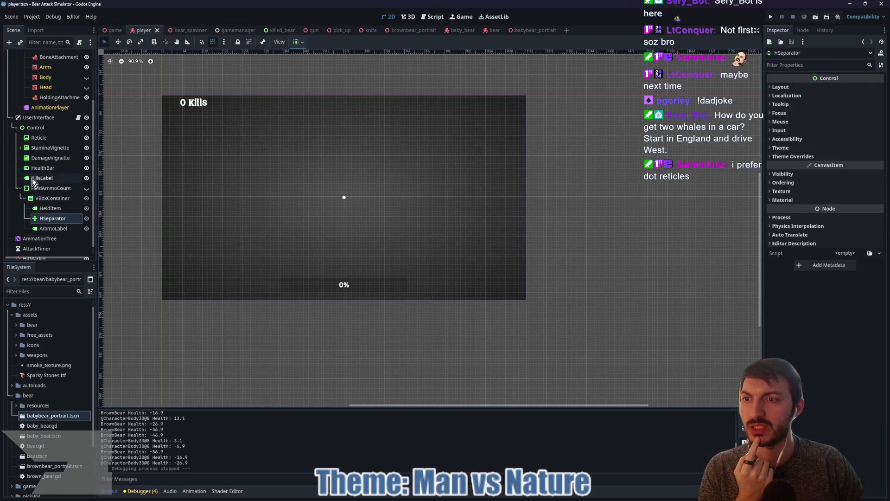
{"action": "scroll", "coordinate": [302, 193], "scroll_direction": "up", "scroll_amount": 6}
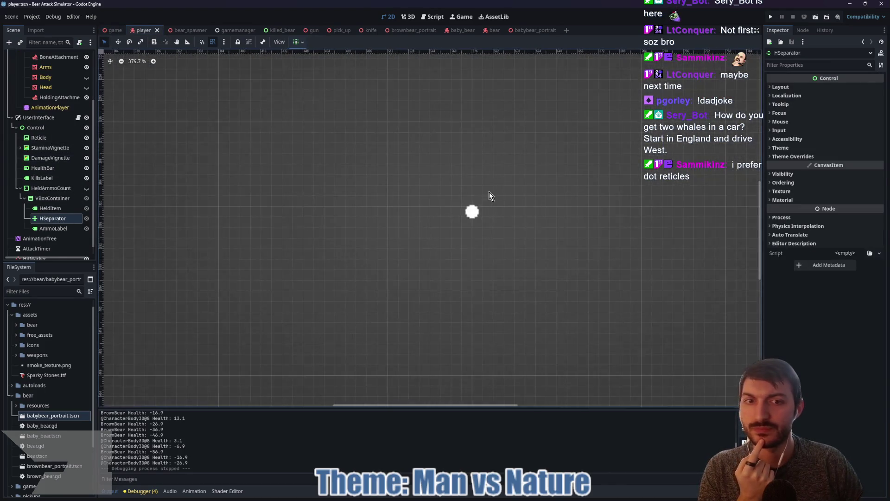
{"action": "scroll", "coordinate": [405, 180], "scroll_direction": "down", "scroll_amount": 2}
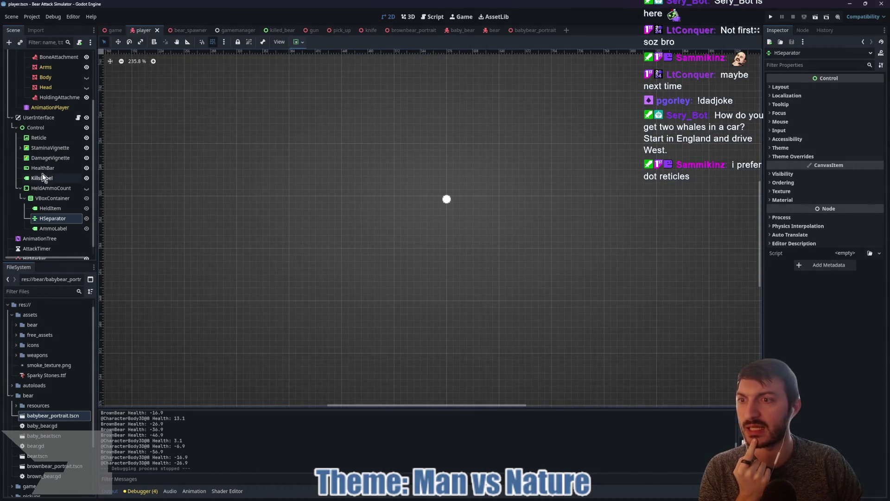
{"action": "left_click", "coordinate": [32, 139]}
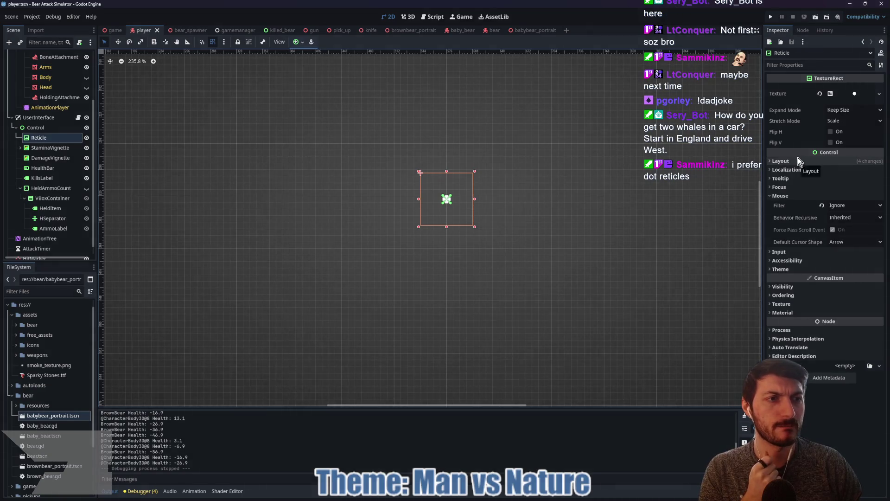
{"action": "left_click", "coordinate": [846, 93]}
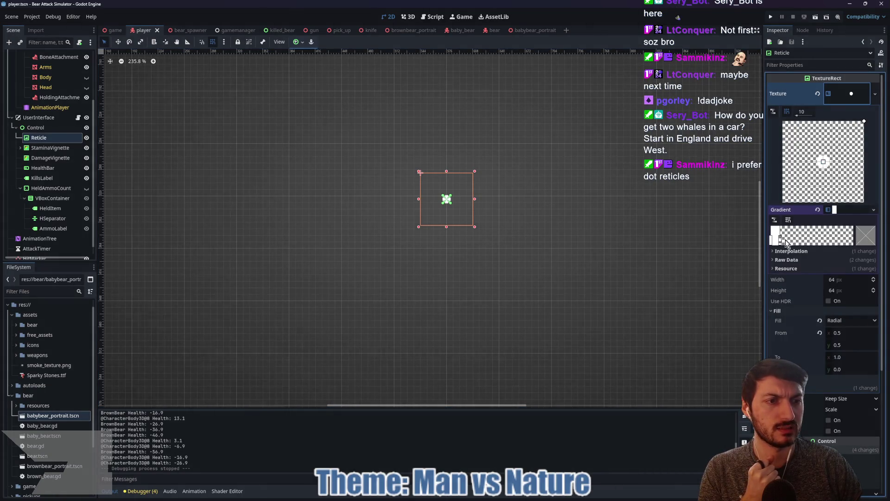
{"action": "left_click_drag", "start_coordinate": [785, 242], "coordinate": [787, 242]}
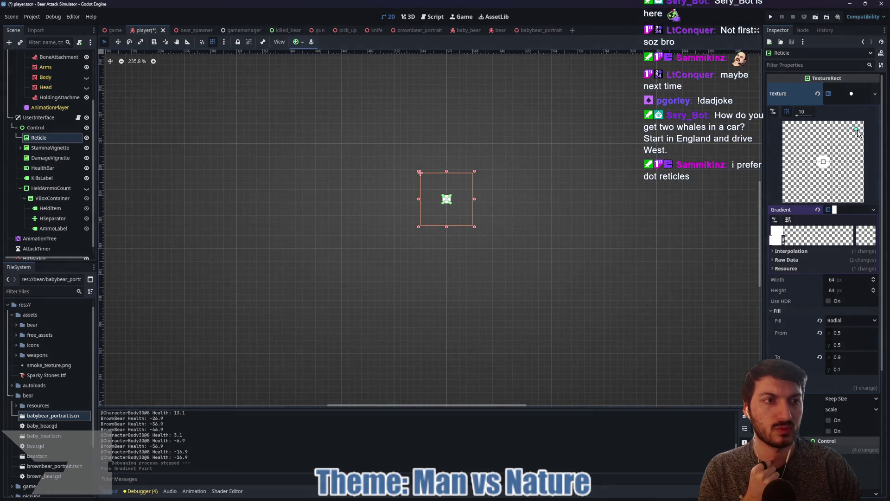
{"action": "left_click", "coordinate": [858, 129]}
{"action": "left_click_drag", "start_coordinate": [788, 241], "coordinate": [856, 242]}
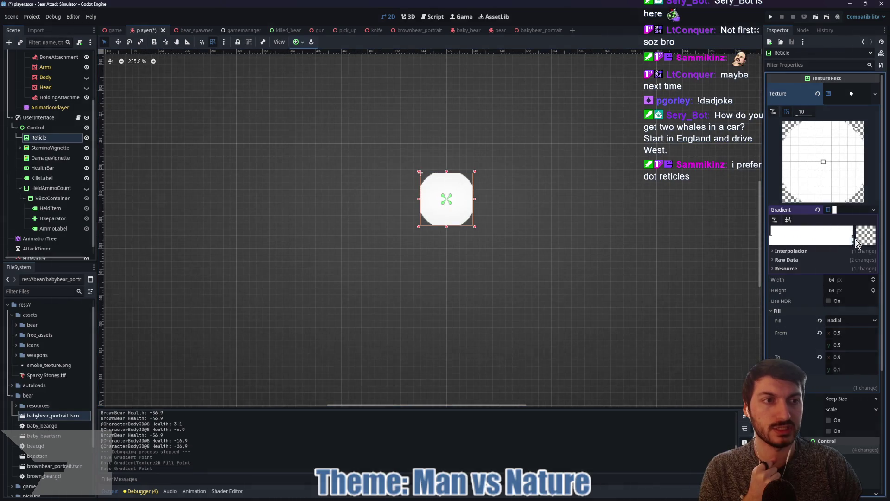
{"action": "left_click_drag", "start_coordinate": [856, 129], "coordinate": [831, 153]}
Try Cubic interpolation on the Reticle gradient and move its stop to shrink the glow
{"action": "scroll", "coordinate": [446, 209], "scroll_direction": "up", "scroll_amount": 3}
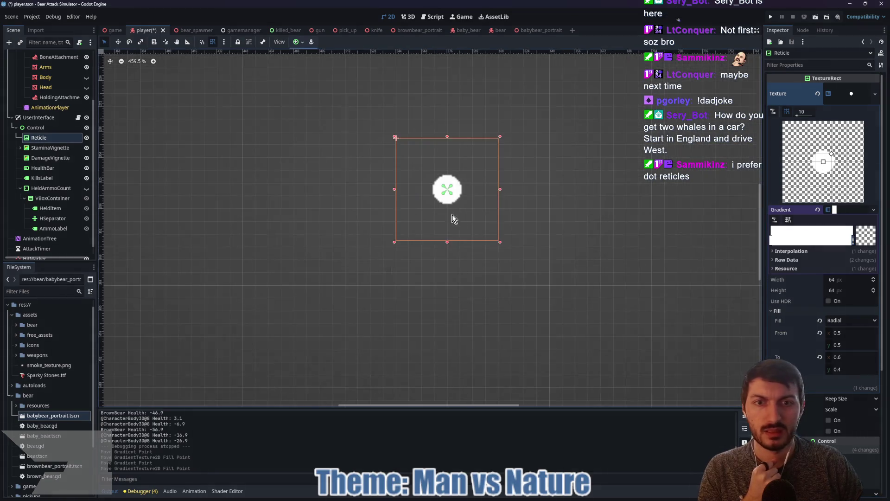
{"action": "scroll", "coordinate": [453, 219], "scroll_direction": "up", "scroll_amount": 3}
{"action": "left_click", "coordinate": [792, 251]}
{"action": "left_click", "coordinate": [842, 260]}
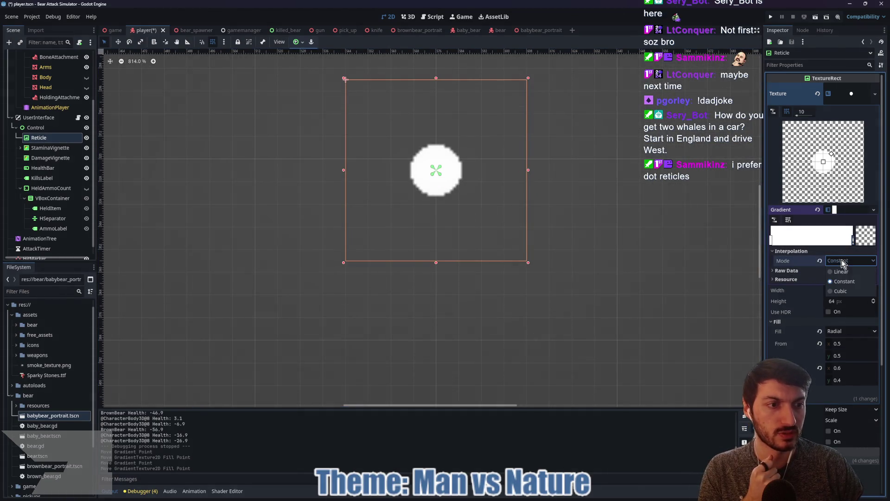
{"action": "left_click", "coordinate": [841, 291]}
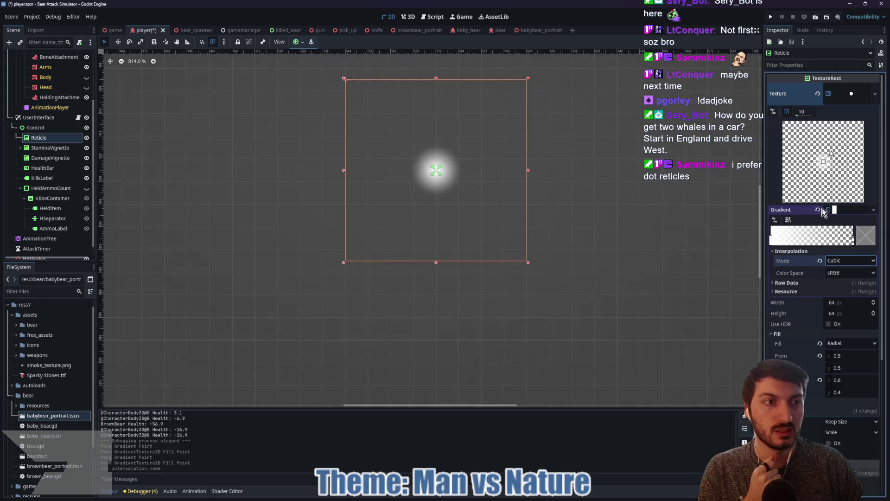
{"action": "mouse_move", "coordinate": [855, 243]}
{"action": "left_mouse_down"}
{"action": "mouse_move", "coordinate": [795, 242]}
{"action": "mouse_move", "coordinate": [841, 241]}
{"action": "left_mouse_up"}
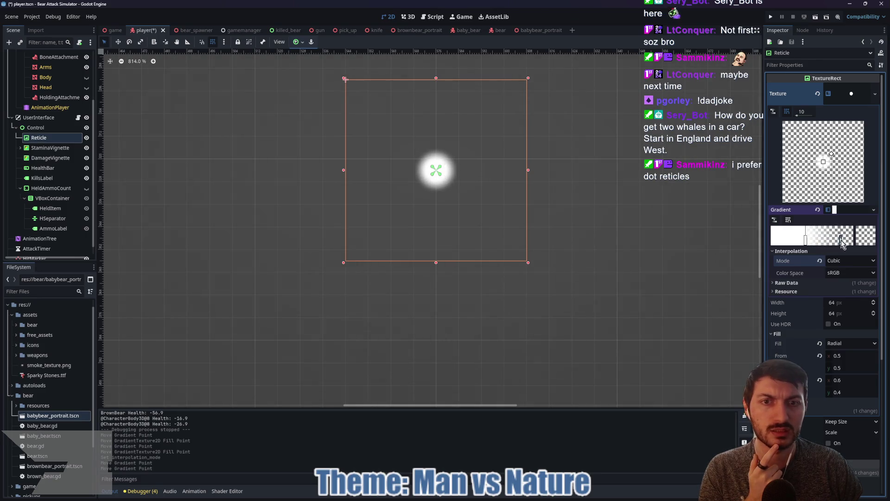
Set the gradient back to Constant interpolation and tune the stop and end point for a small dot
{"action": "left_click", "coordinate": [840, 260]}
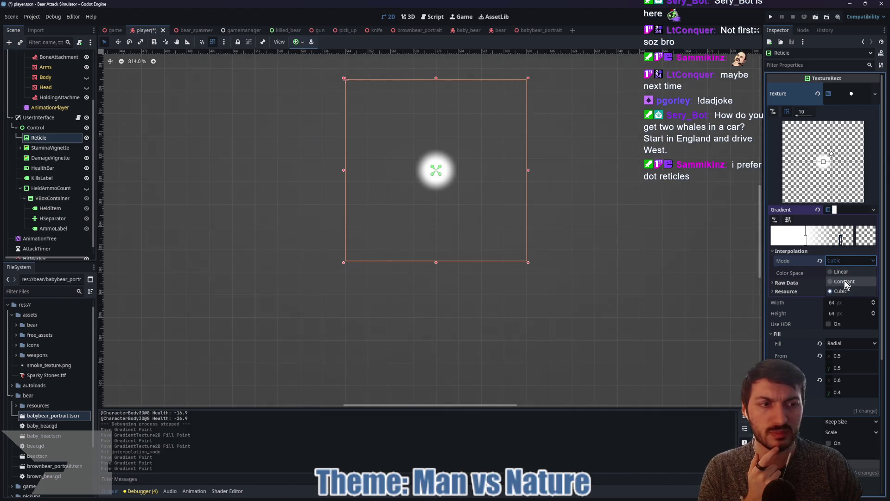
{"action": "left_click", "coordinate": [844, 282]}
{"action": "mouse_move", "coordinate": [806, 241]}
{"action": "left_mouse_down"}
{"action": "mouse_move", "coordinate": [791, 242]}
{"action": "mouse_move", "coordinate": [844, 242]}
{"action": "mouse_move", "coordinate": [824, 241]}
{"action": "left_mouse_up"}
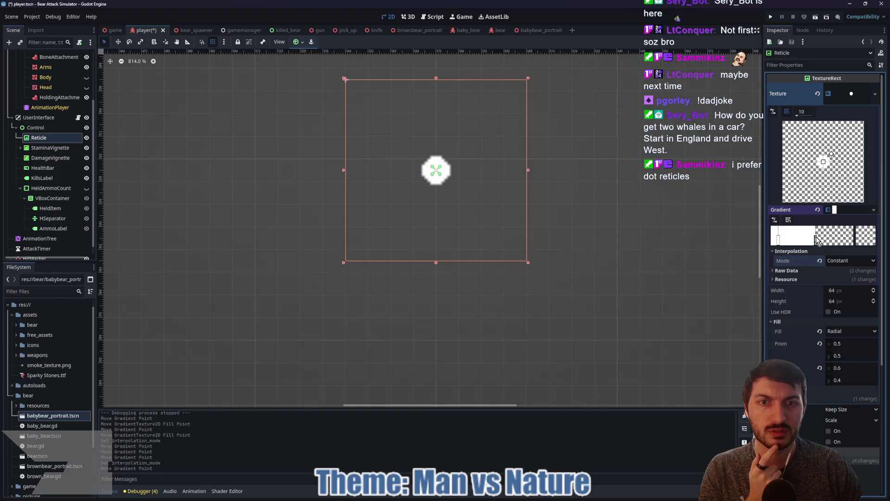
{"action": "left_click_drag", "start_coordinate": [816, 240], "coordinate": [808, 240]}
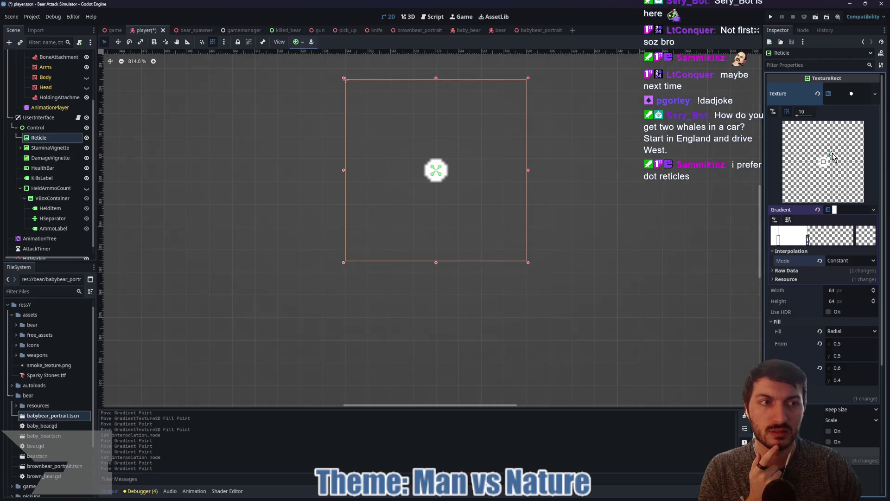
{"action": "left_click_drag", "start_coordinate": [837, 151], "coordinate": [839, 147]}
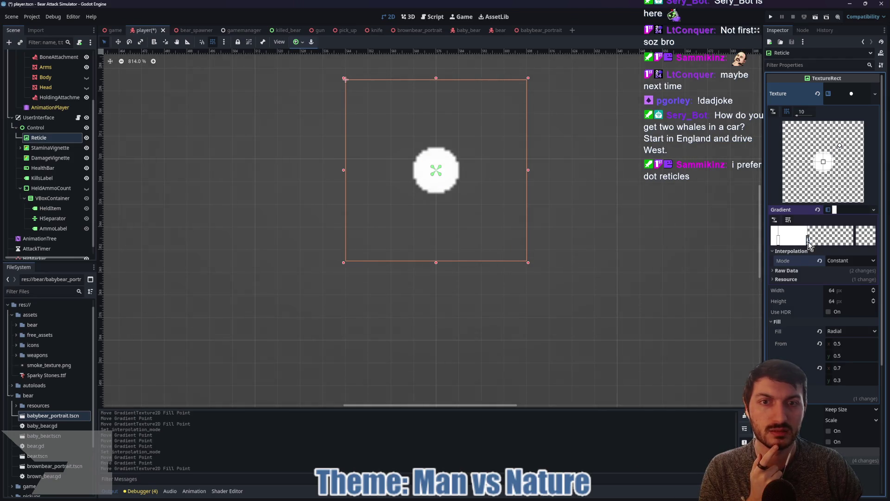
{"action": "scroll", "coordinate": [659, 236], "scroll_direction": "down", "scroll_amount": 4}
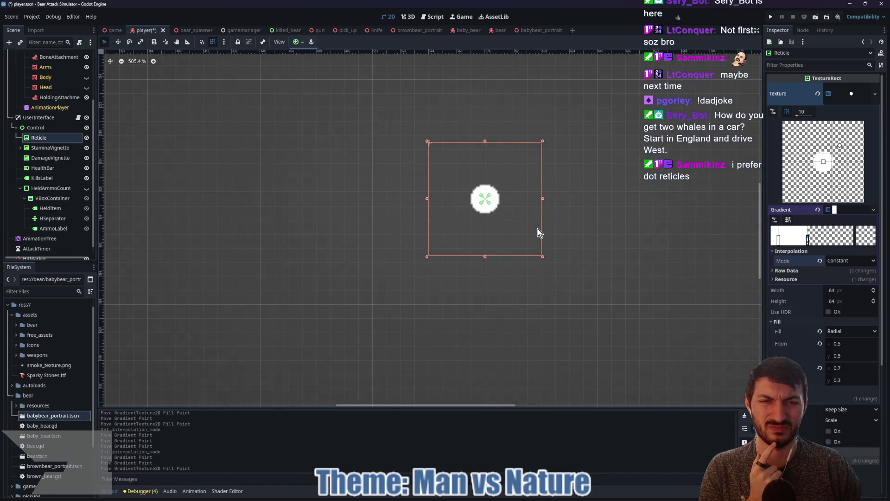
{"action": "scroll", "coordinate": [481, 219], "scroll_direction": "down", "scroll_amount": 10}
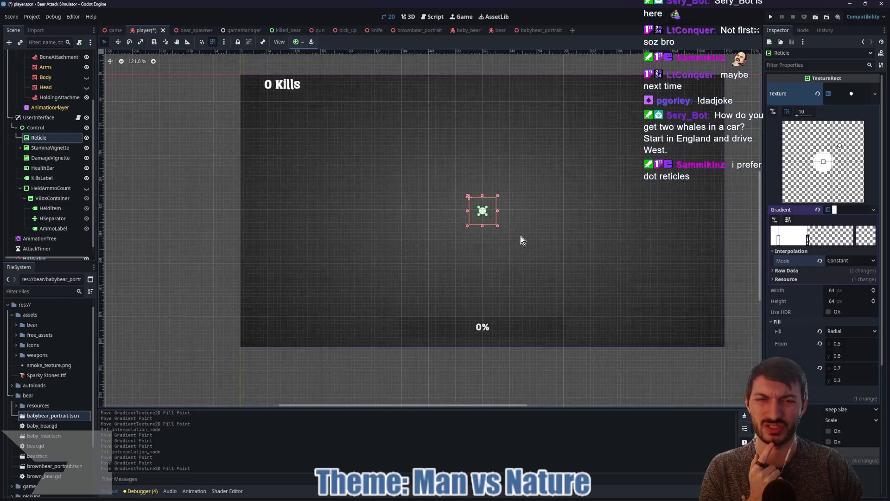
Apply the Center anchor preset to the Reticle and nudge its gradient start point upward
{"action": "scroll", "coordinate": [521, 243], "scroll_direction": "up", "scroll_amount": 7}
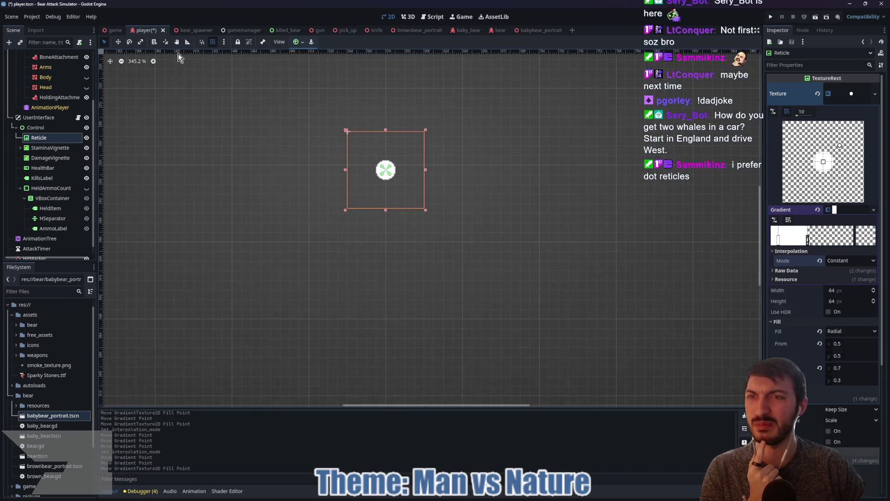
{"action": "left_click", "coordinate": [296, 41]}
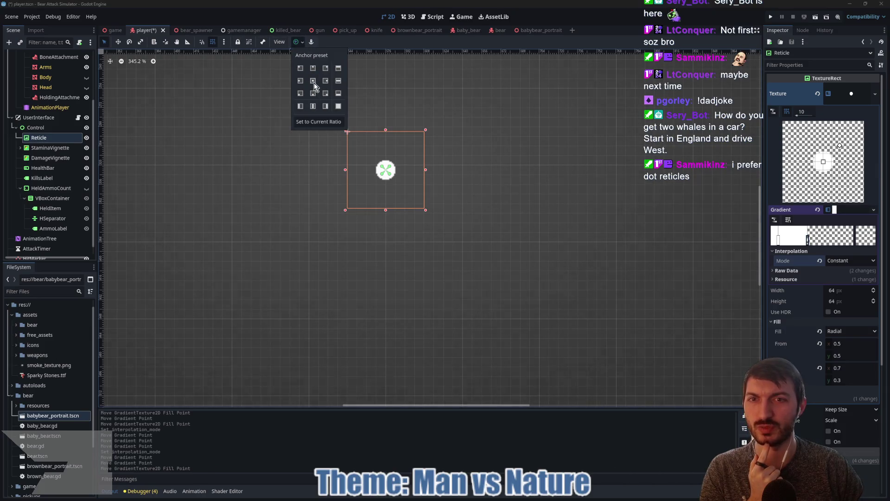
{"action": "left_click", "coordinate": [313, 81]}
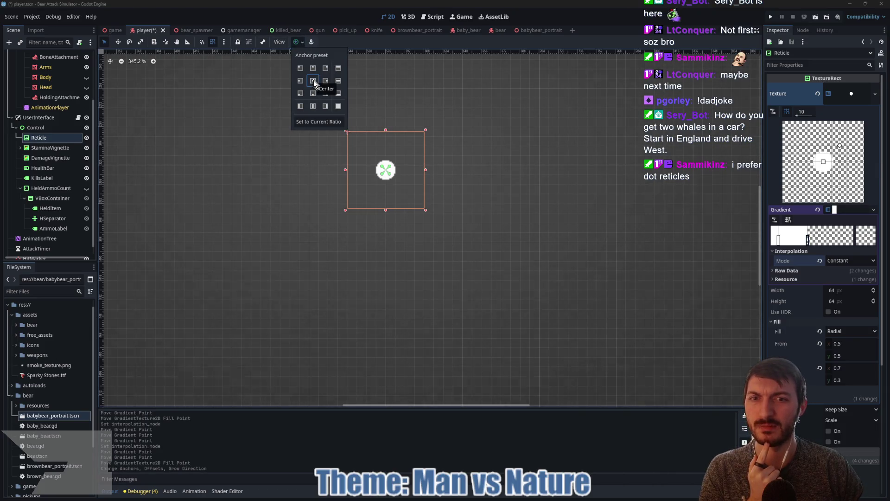
{"action": "left_click", "coordinate": [313, 80]}
{"action": "scroll", "coordinate": [436, 176], "scroll_direction": "down", "scroll_amount": 4}
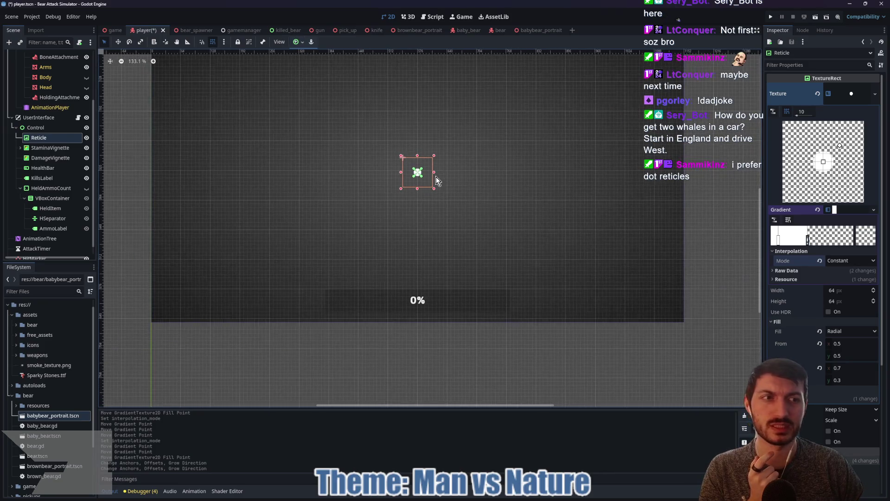
{"action": "scroll", "coordinate": [485, 204], "scroll_direction": "up", "scroll_amount": 3}
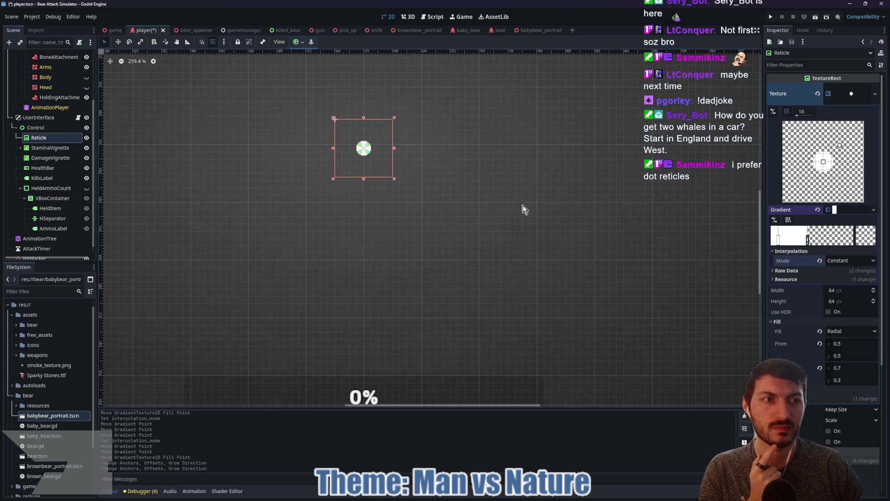
{"action": "left_click_drag", "start_coordinate": [824, 162], "coordinate": [825, 162]}
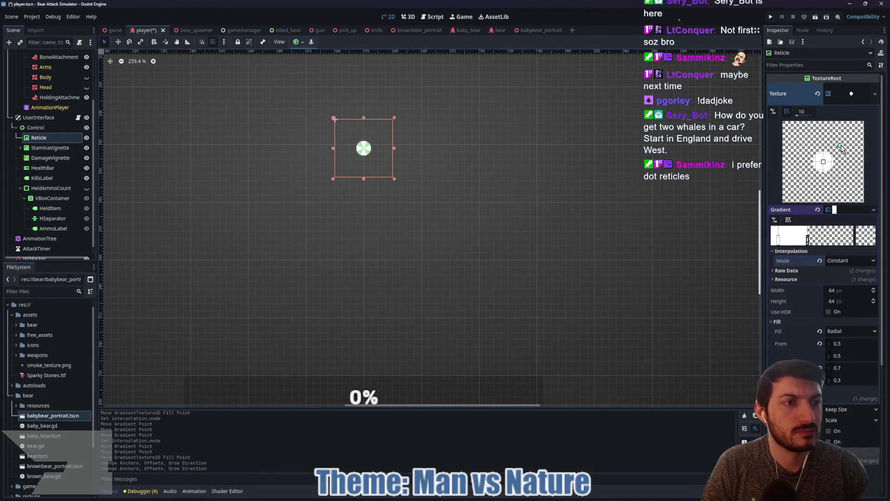
Adjust the gradient's Fill To end point and widen its white region, recentring the reticle in view
{"action": "mouse_move", "coordinate": [838, 145]}
{"action": "left_mouse_down"}
{"action": "mouse_move", "coordinate": [849, 140]}
{"action": "mouse_move", "coordinate": [840, 154]}
{"action": "left_mouse_up"}
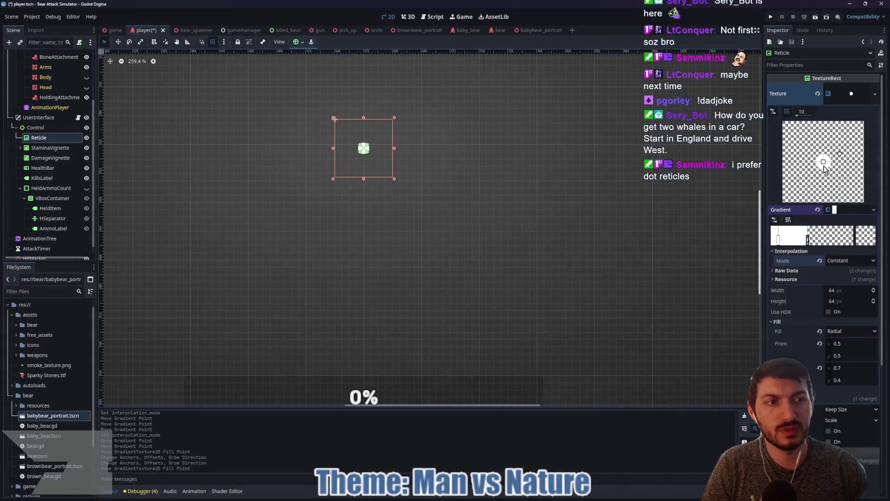
{"action": "left_click_drag", "start_coordinate": [808, 240], "coordinate": [889, 240]}
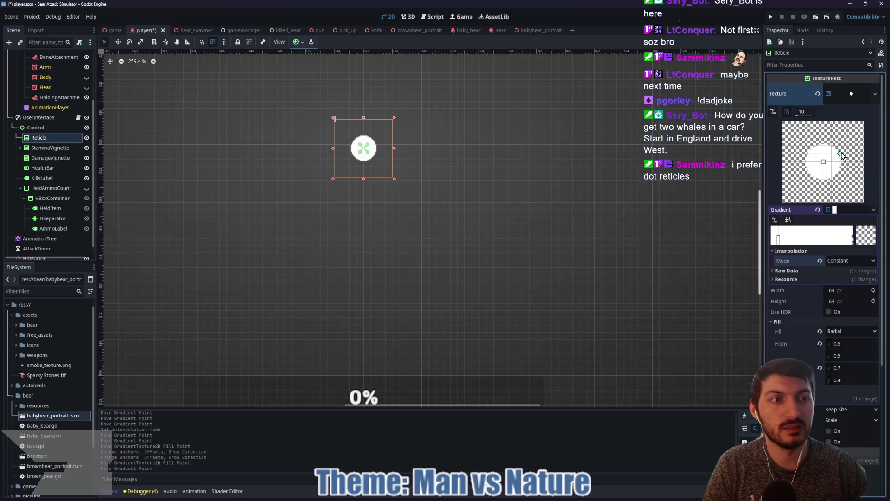
{"action": "left_click_drag", "start_coordinate": [842, 154], "coordinate": [832, 159]}
{"action": "scroll", "coordinate": [371, 162], "scroll_direction": "up", "scroll_amount": 5}
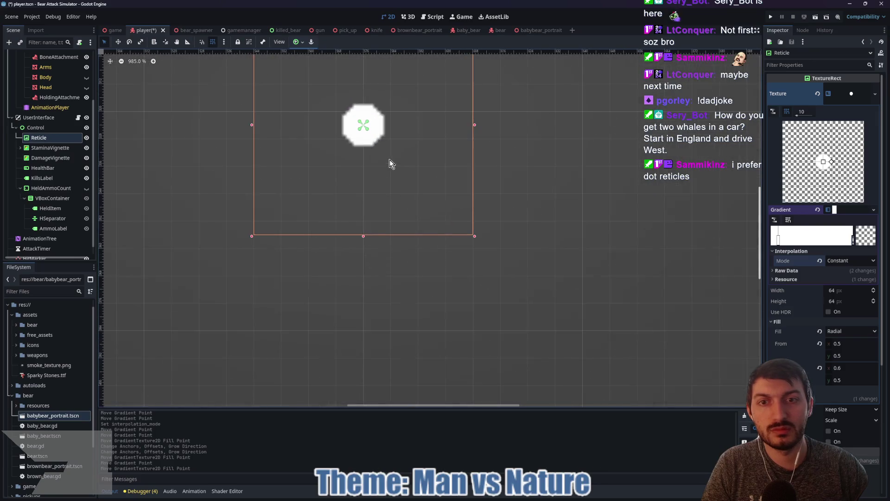
{"action": "left_click_drag", "start_coordinate": [383, 166], "coordinate": [439, 216]}
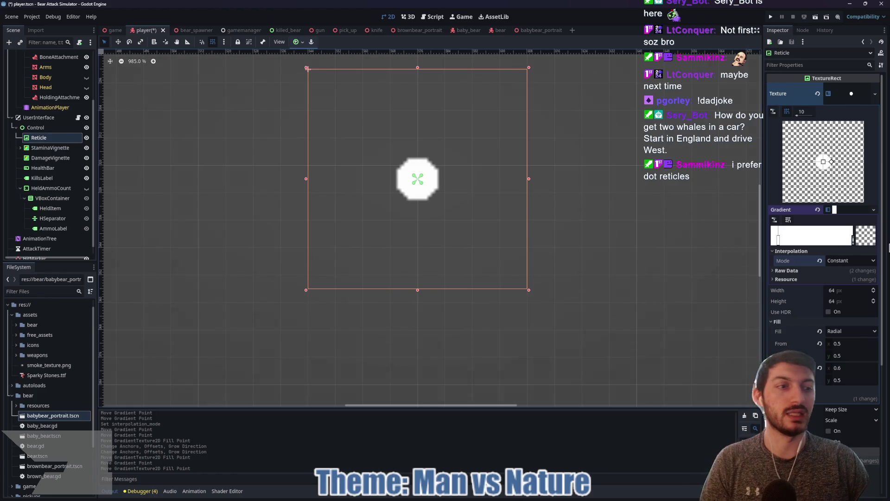
Fine-tune the gradient stop and end point for a small crisp dot, then save the player scene
{"action": "left_click_drag", "start_coordinate": [854, 240], "coordinate": [819, 243]}
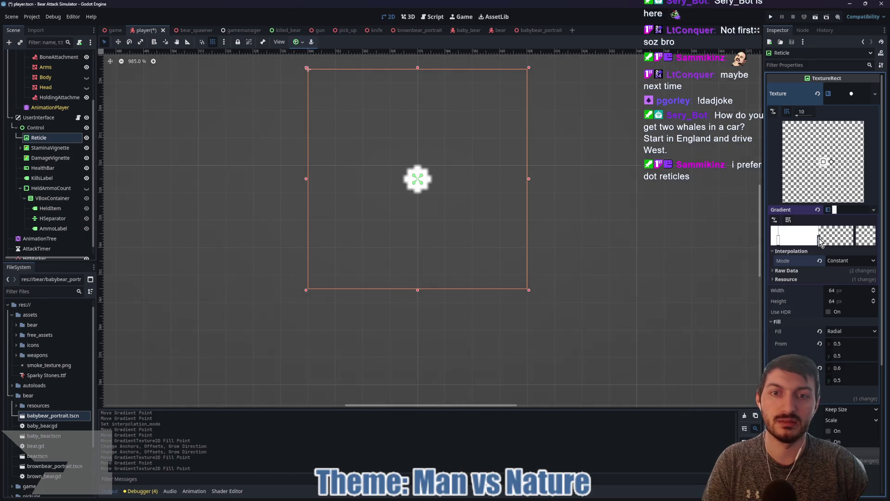
{"action": "left_click_drag", "start_coordinate": [819, 242], "coordinate": [810, 240]}
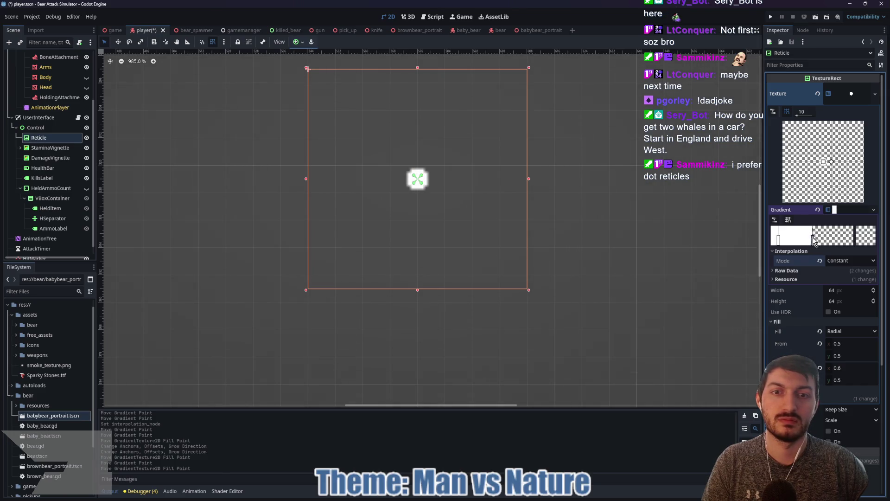
{"action": "left_click_drag", "start_coordinate": [813, 241], "coordinate": [819, 240]}
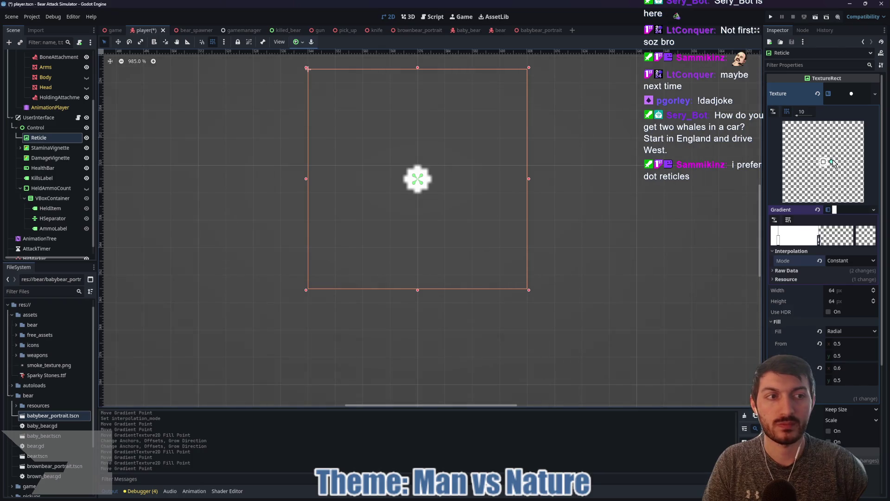
{"action": "left_click_drag", "start_coordinate": [832, 162], "coordinate": [833, 158]}
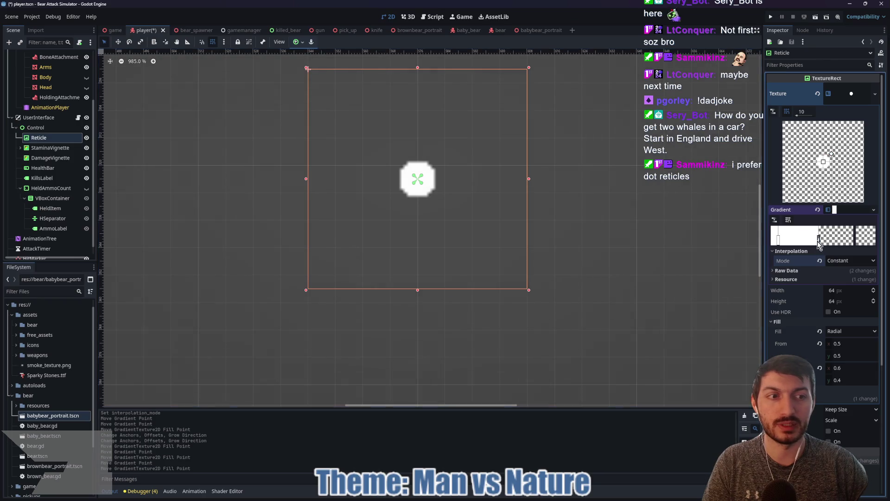
{"action": "left_click_drag", "start_coordinate": [819, 240], "coordinate": [805, 243]}
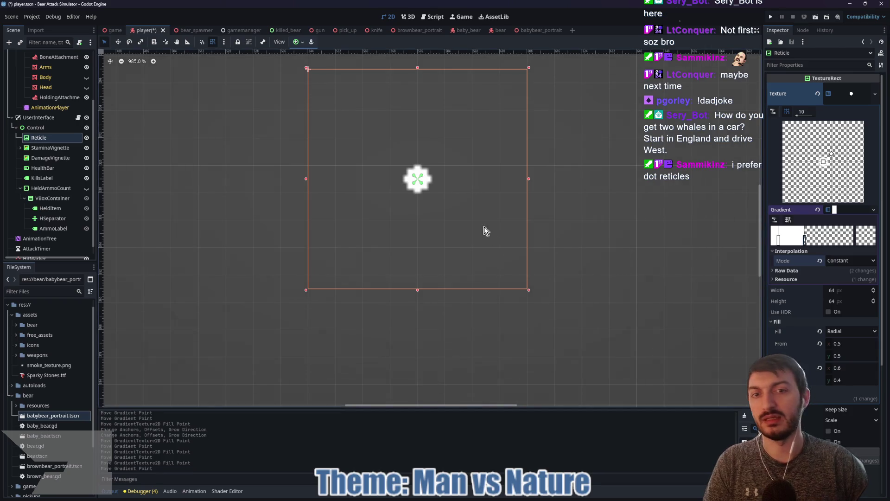
{"action": "scroll", "coordinate": [484, 227], "scroll_direction": "down", "scroll_amount": 3}
{"action": "scroll", "coordinate": [481, 237], "scroll_direction": "down", "scroll_amount": 2}
{"action": "key", "text": "ctrl+s"}
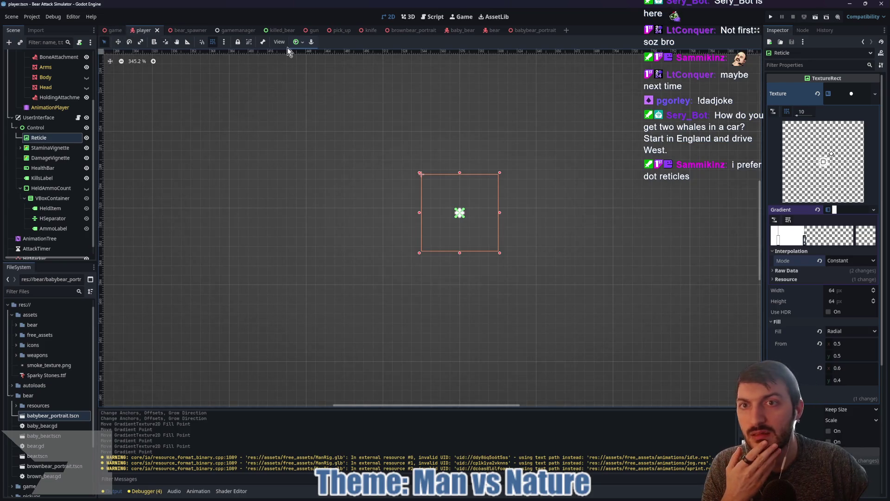
{"action": "left_click", "coordinate": [116, 30]}
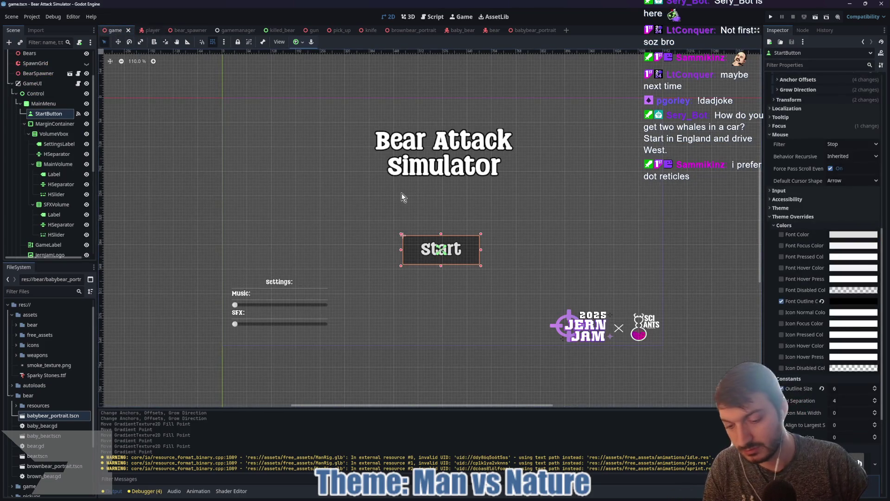
Run the project, strike the bears with the knife to test the dot reticle, then stop with F8
{"action": "key", "text": "F5"}
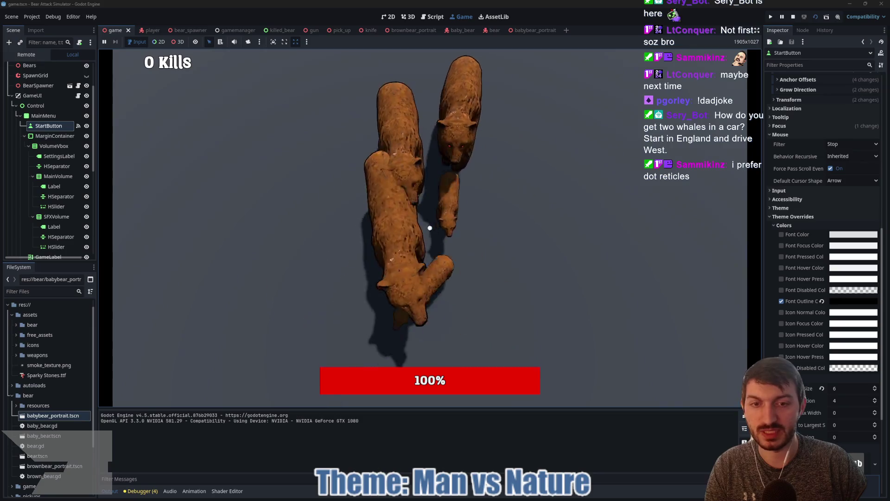
{"action": "left_click", "coordinate": [430, 227]}
{"action": "left_click", "coordinate": [430, 228]}
{"action": "left_click", "coordinate": [430, 227]}
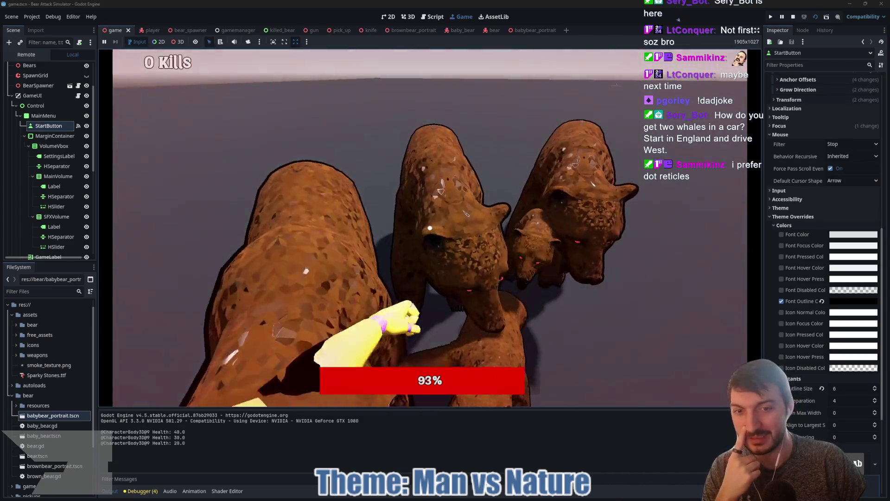
{"action": "left_click", "coordinate": [430, 227]}
{"action": "left_click", "coordinate": [430, 228]}
{"action": "left_click", "coordinate": [430, 228]}
{"action": "left_click", "coordinate": [430, 227]}
{"action": "left_click", "coordinate": [430, 228]}
{"action": "left_click", "coordinate": [430, 228]}
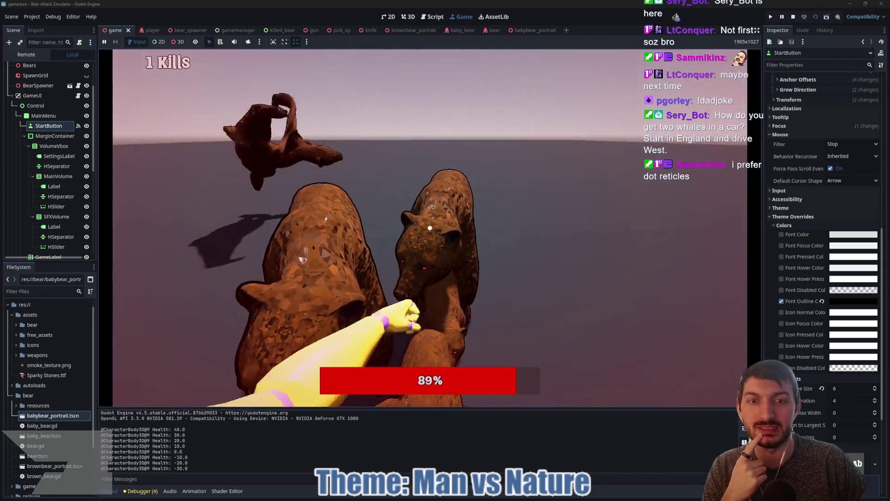
{"action": "left_click", "coordinate": [430, 227]}
{"action": "left_click", "coordinate": [429, 228]}
{"action": "left_click", "coordinate": [430, 228]}
{"action": "left_click", "coordinate": [430, 228]}
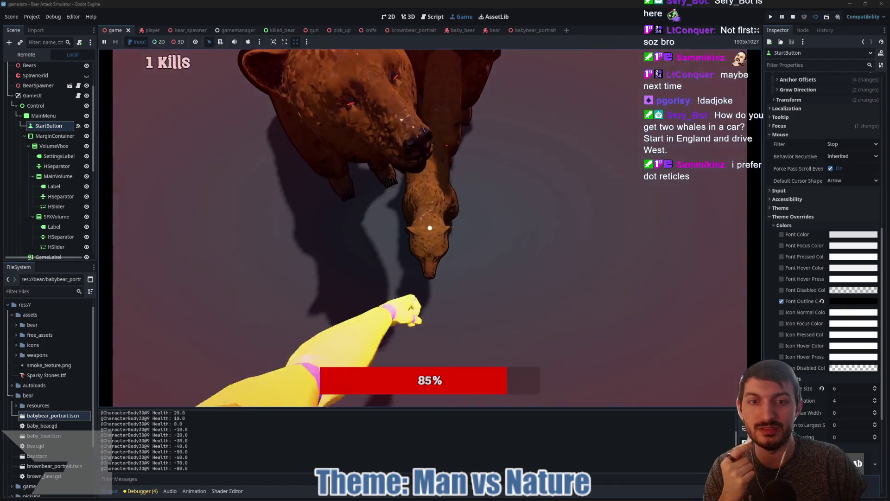
{"action": "left_click", "coordinate": [429, 227]}
{"action": "left_click", "coordinate": [429, 228]}
{"action": "left_click", "coordinate": [429, 228]}
{"action": "left_click", "coordinate": [430, 228]}
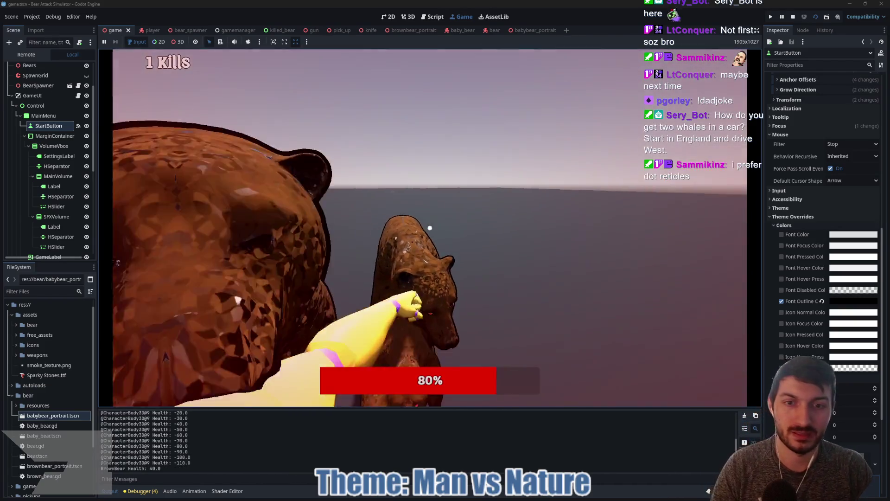
{"action": "left_click", "coordinate": [430, 228]}
{"action": "key", "text": "F8"}
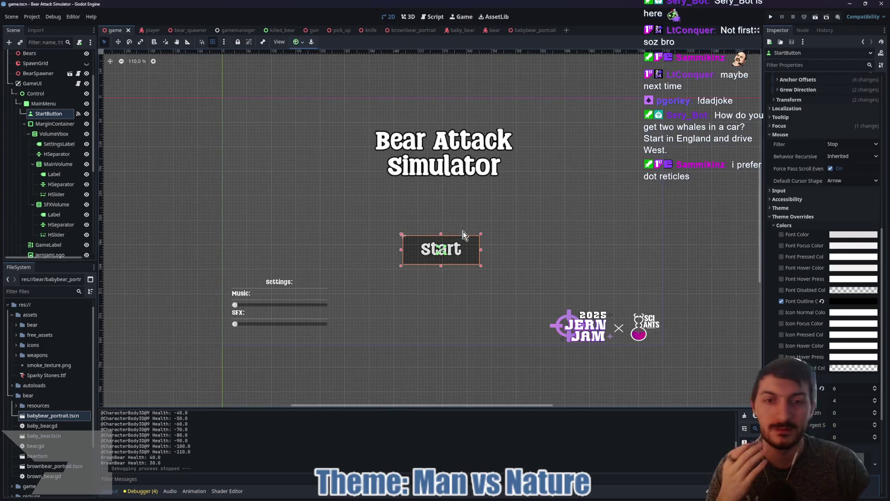
Return to the player scene, recentre the reticle in the view and save the scene
{"action": "left_click", "coordinate": [139, 30]}
{"action": "left_click_drag", "start_coordinate": [796, 235], "coordinate": [794, 235]}
{"action": "scroll", "coordinate": [513, 239], "scroll_direction": "up", "scroll_amount": 5}
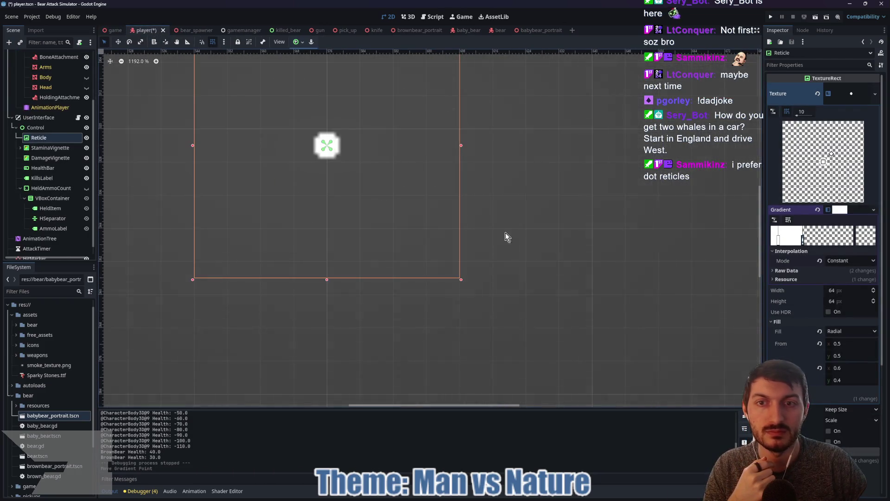
{"action": "left_click_drag", "start_coordinate": [504, 237], "coordinate": [581, 285]}
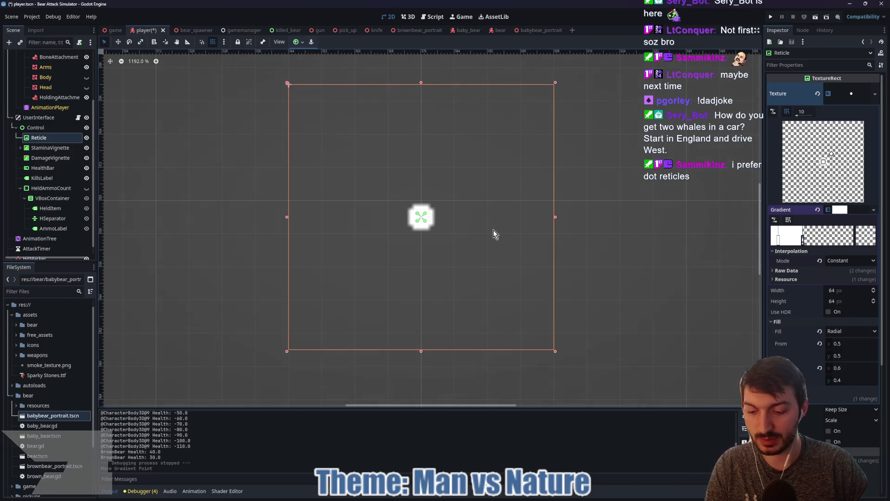
{"action": "key", "text": "ctrl+s"}
Set the Reticle gradient's interpolation to Linear and turn on snapping for gradient points
{"action": "left_click", "coordinate": [795, 271]}
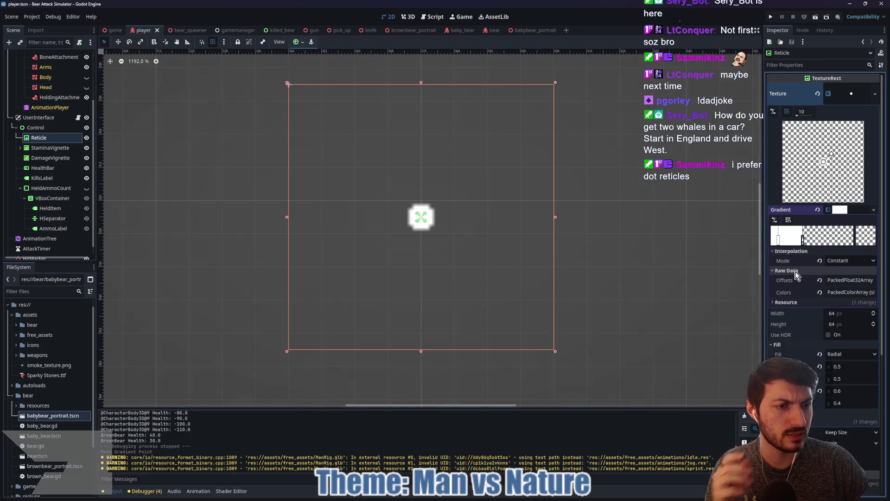
{"action": "left_click", "coordinate": [825, 270]}
{"action": "left_click", "coordinate": [847, 260]}
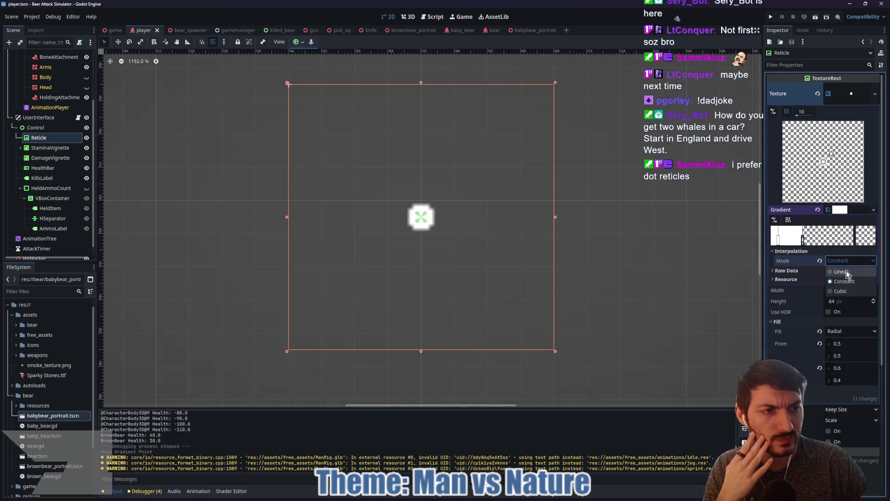
{"action": "left_click", "coordinate": [847, 271]}
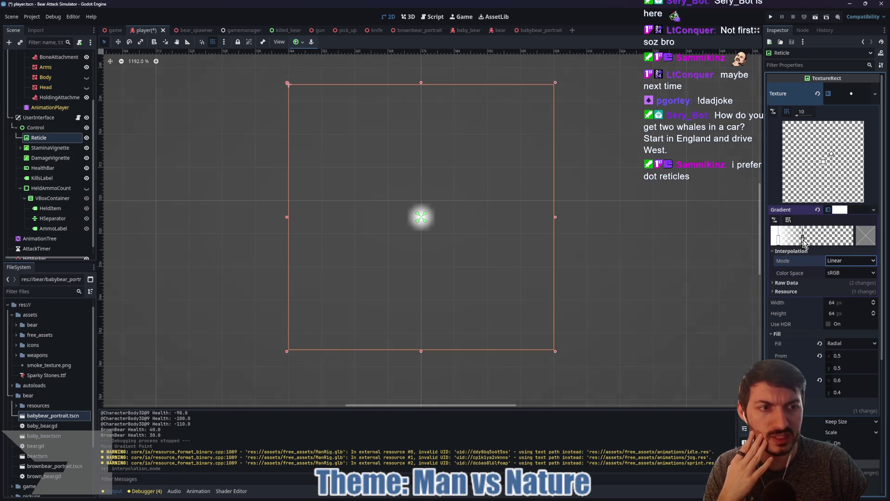
{"action": "left_click", "coordinate": [788, 220]}
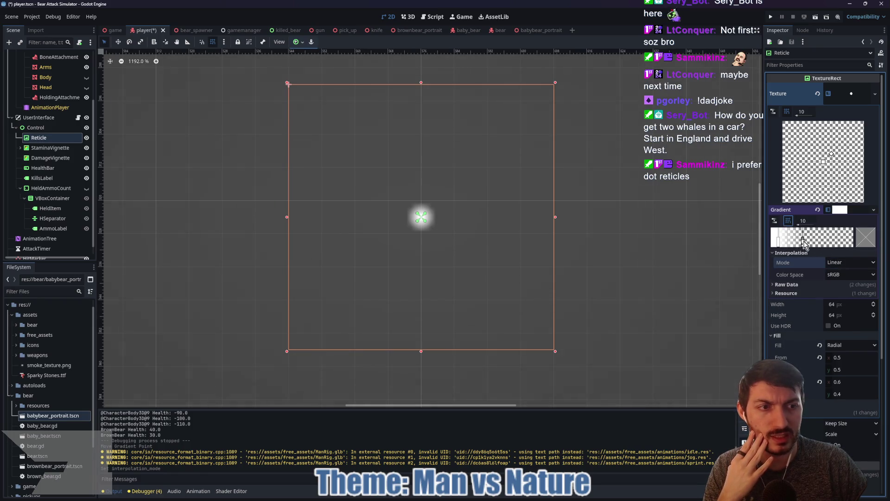
Reposition the gradient stops to enlarge the glow and add a new stop
{"action": "mouse_move", "coordinate": [779, 244]}
{"action": "left_mouse_down"}
{"action": "mouse_move", "coordinate": [838, 247]}
{"action": "mouse_move", "coordinate": [811, 246]}
{"action": "left_mouse_up"}
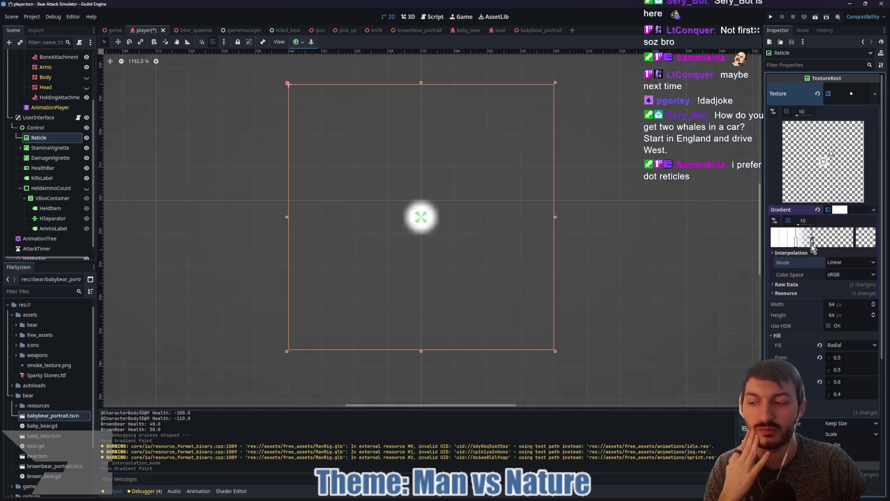
{"action": "mouse_move", "coordinate": [816, 246]}
{"action": "left_mouse_down"}
{"action": "mouse_move", "coordinate": [823, 245]}
{"action": "mouse_move", "coordinate": [791, 246]}
{"action": "mouse_move", "coordinate": [810, 246]}
{"action": "left_mouse_up"}
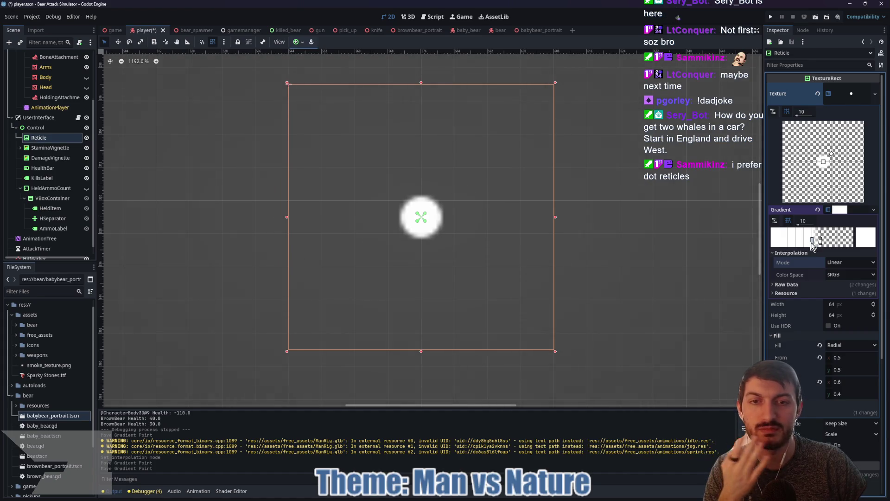
{"action": "left_click_drag", "start_coordinate": [809, 243], "coordinate": [805, 243]}
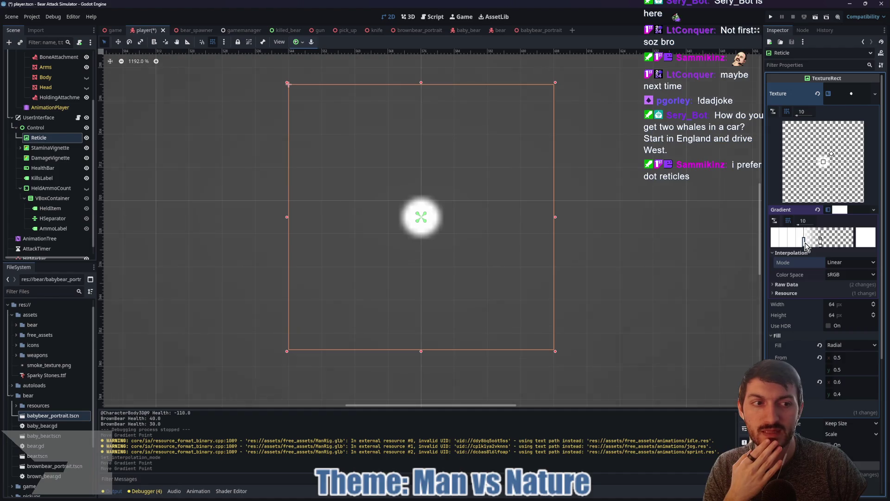
{"action": "left_click", "coordinate": [812, 243]}
{"action": "left_click", "coordinate": [876, 245]}
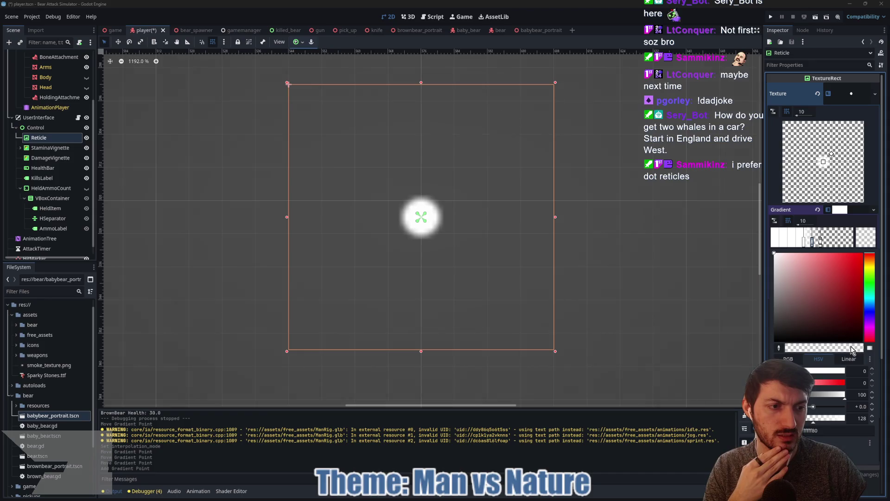
Make the new stop fully opaque white and slide the other stops to shrink the glow
{"action": "left_click", "coordinate": [815, 420]}
{"action": "left_click_drag", "start_coordinate": [815, 421], "coordinate": [848, 419]}
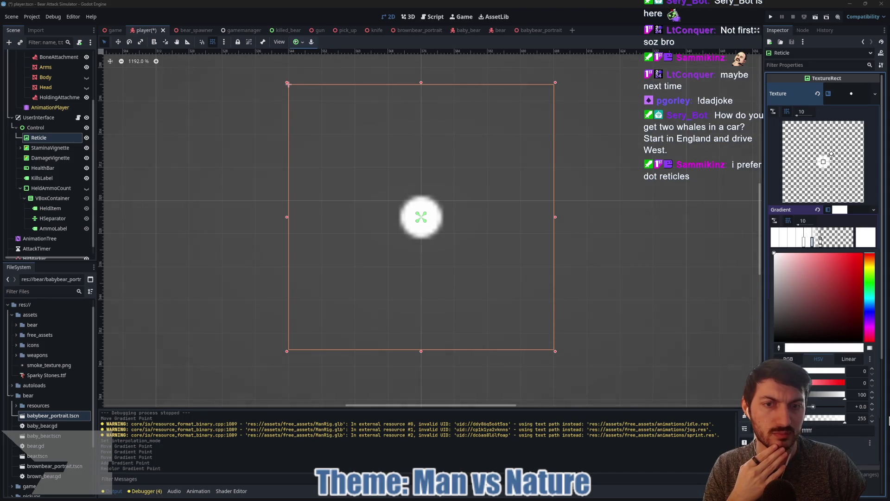
{"action": "left_click", "coordinate": [819, 242]}
{"action": "left_click", "coordinate": [818, 241]}
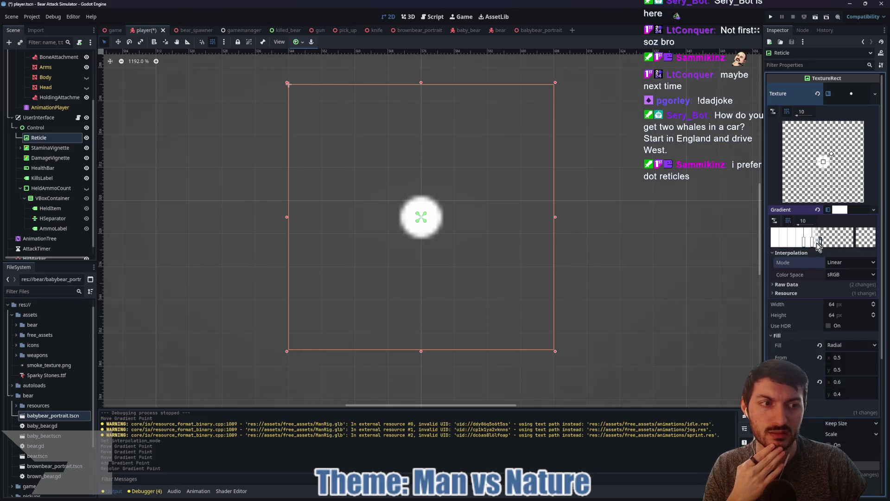
{"action": "mouse_move", "coordinate": [811, 241]}
{"action": "left_mouse_down"}
{"action": "mouse_move", "coordinate": [800, 242]}
{"action": "mouse_move", "coordinate": [832, 244]}
{"action": "mouse_move", "coordinate": [811, 225]}
{"action": "left_mouse_up"}
{"action": "scroll", "coordinate": [812, 224], "scroll_direction": "down", "scroll_amount": 2}
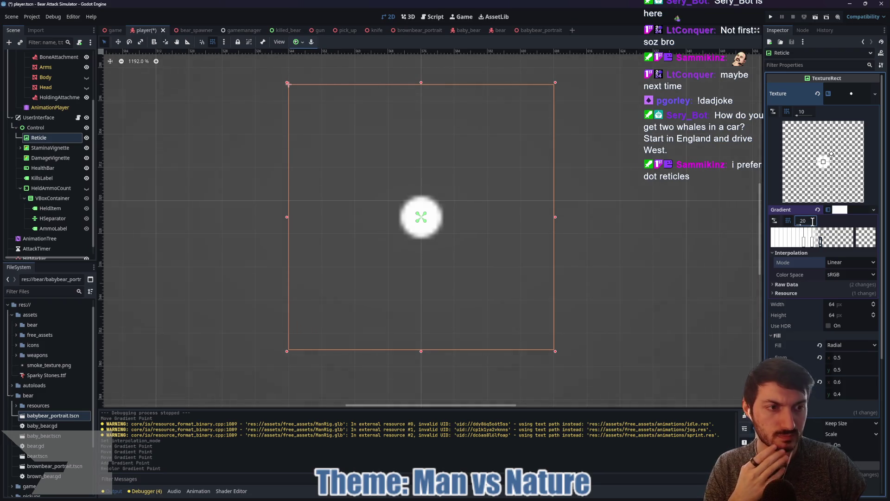
{"action": "left_click_drag", "start_coordinate": [819, 243], "coordinate": [820, 241]}
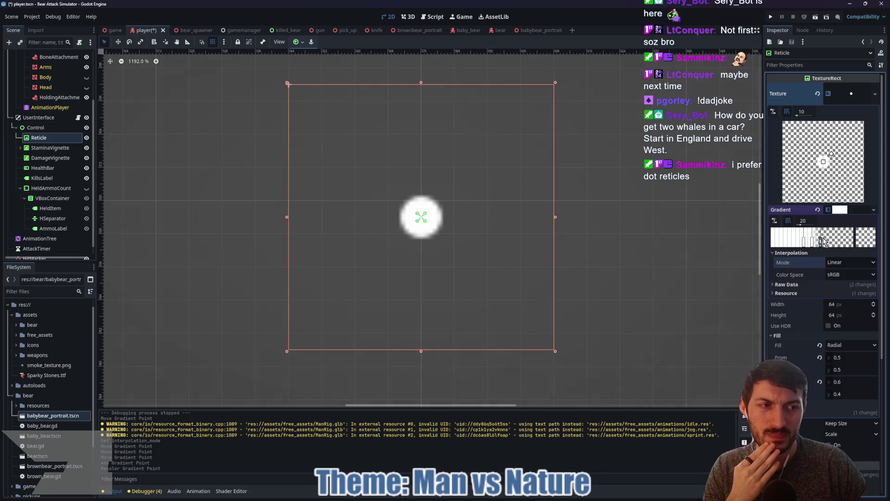
Try a different opacity on another stop, then remove one gradient stop
{"action": "left_click", "coordinate": [864, 244]}
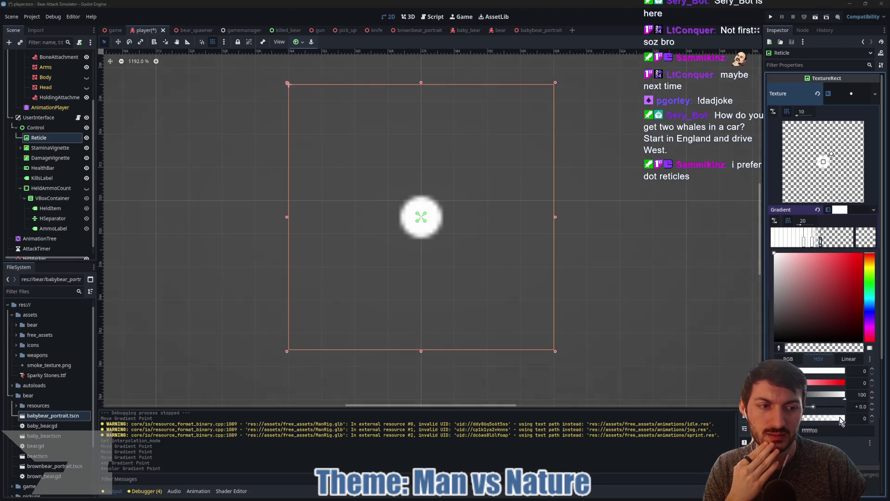
{"action": "mouse_move", "coordinate": [806, 418]}
{"action": "left_mouse_down"}
{"action": "mouse_move", "coordinate": [824, 415]}
{"action": "mouse_move", "coordinate": [802, 418]}
{"action": "left_mouse_up"}
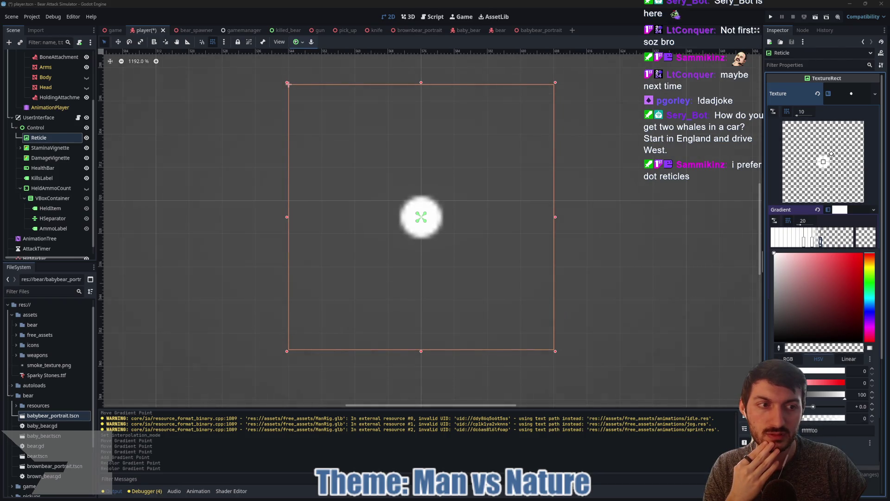
{"action": "left_click", "coordinate": [814, 243]}
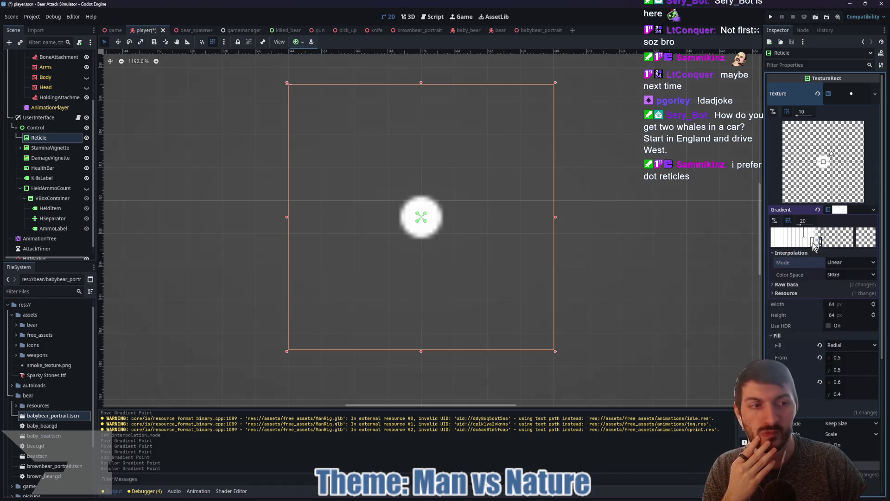
{"action": "right_click", "coordinate": [813, 242]}
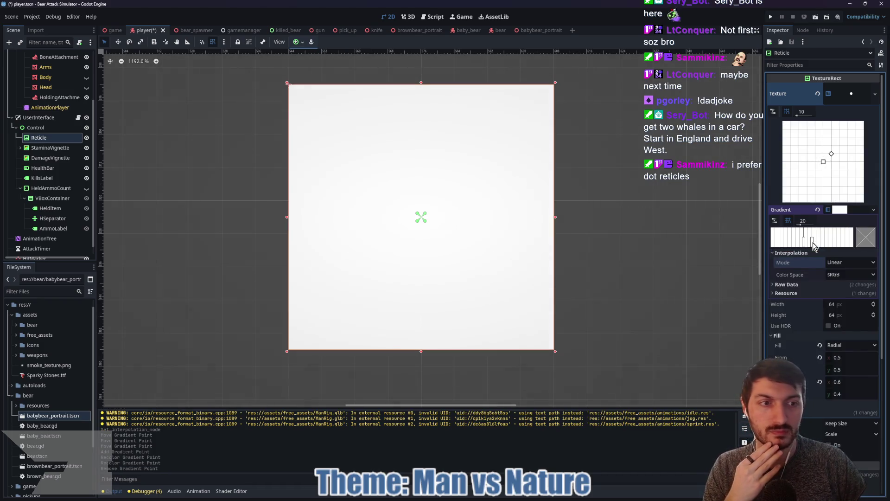
{"action": "key", "text": "ctrl+z"}
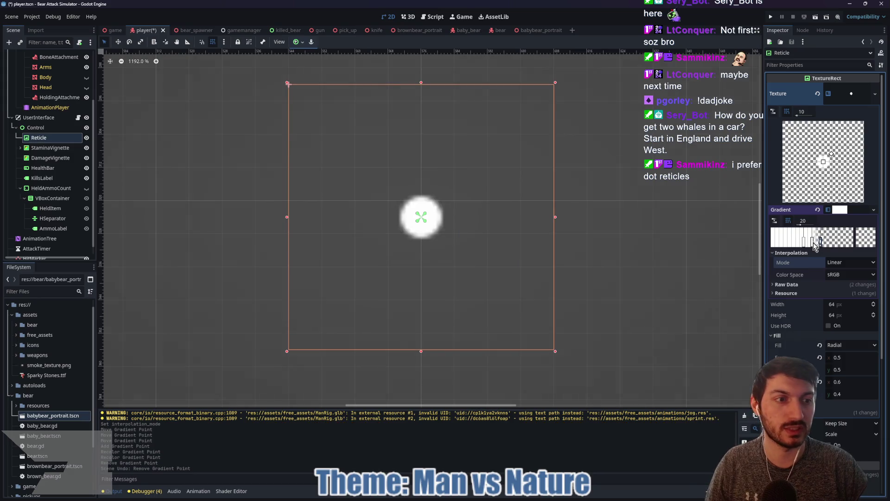
{"action": "right_click", "coordinate": [814, 243]}
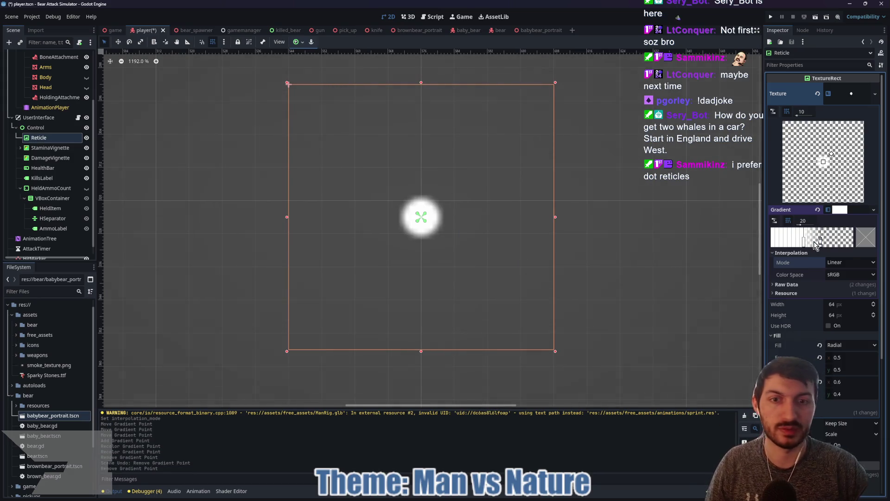
{"action": "left_click", "coordinate": [850, 262]}
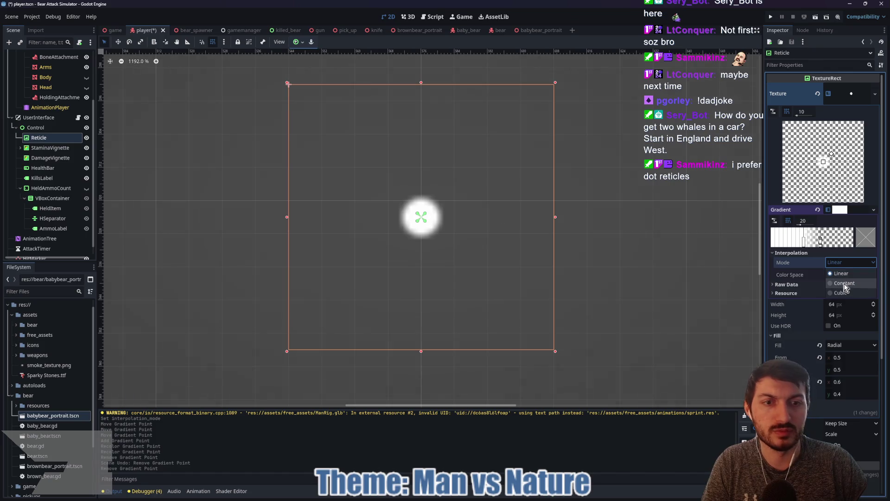
Switch the gradient to Constant interpolation, drag the stop left to shrink the dot, and save
{"action": "left_click", "coordinate": [844, 283]}
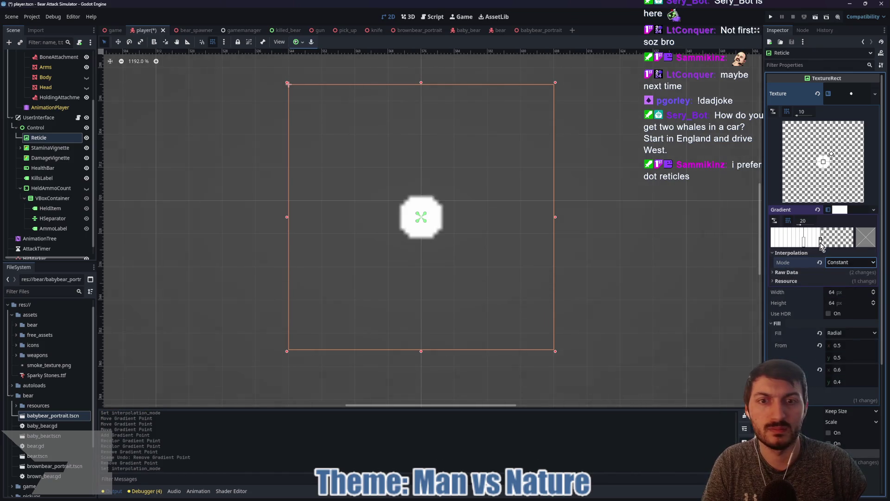
{"action": "left_click_drag", "start_coordinate": [822, 241], "coordinate": [817, 243]}
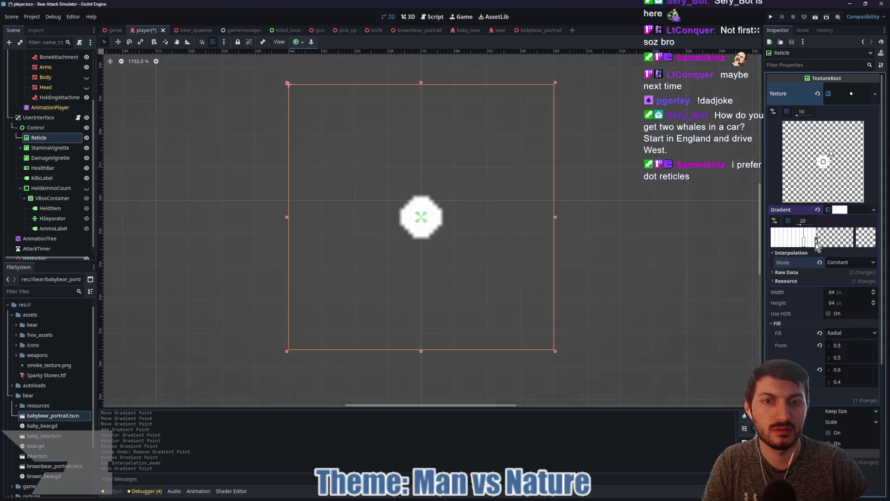
{"action": "mouse_move", "coordinate": [817, 243]}
{"action": "left_mouse_down"}
{"action": "mouse_move", "coordinate": [779, 242]}
{"action": "mouse_move", "coordinate": [809, 241]}
{"action": "mouse_move", "coordinate": [784, 242]}
{"action": "mouse_move", "coordinate": [795, 238]}
{"action": "left_mouse_up"}
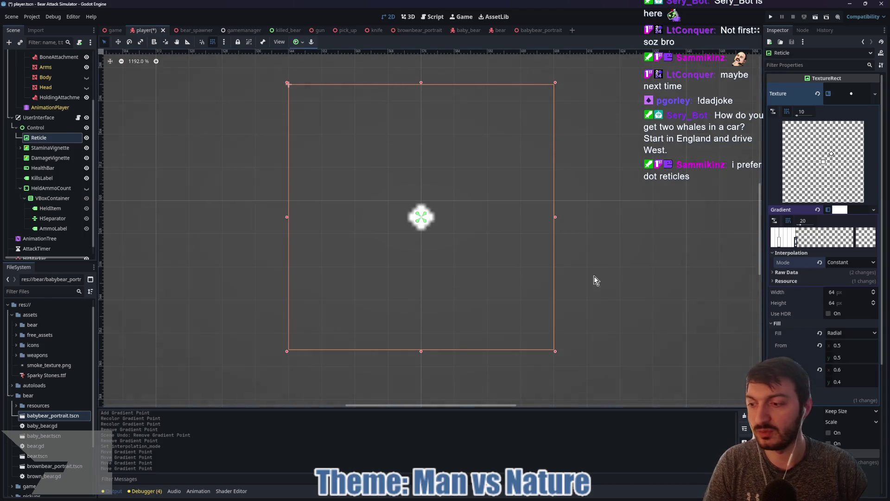
{"action": "key", "text": "ctrl+s"}
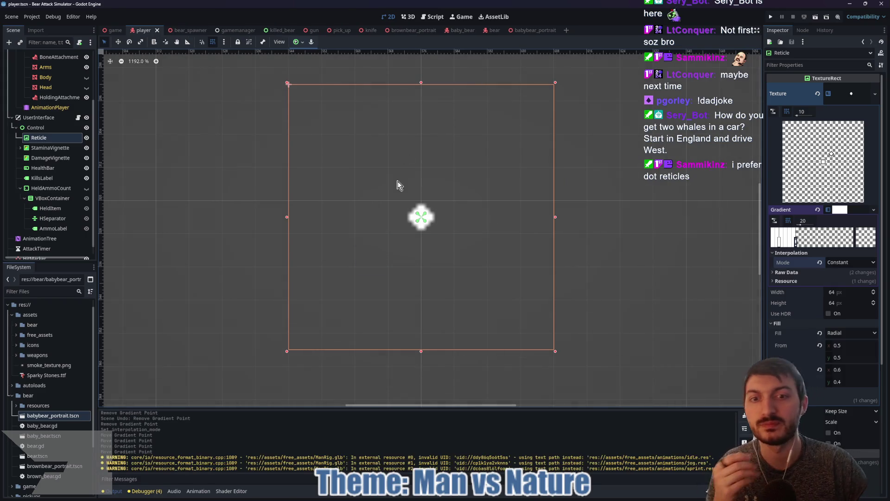
Switch via the killed_bear tab to the babybear_portrait scene and collapse its Node3D branch
{"action": "left_click", "coordinate": [281, 30]}
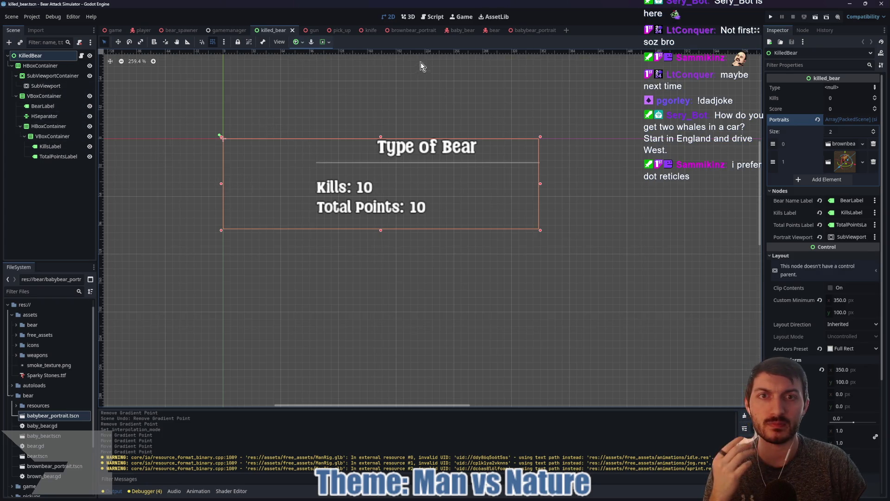
{"action": "left_click", "coordinate": [534, 30]}
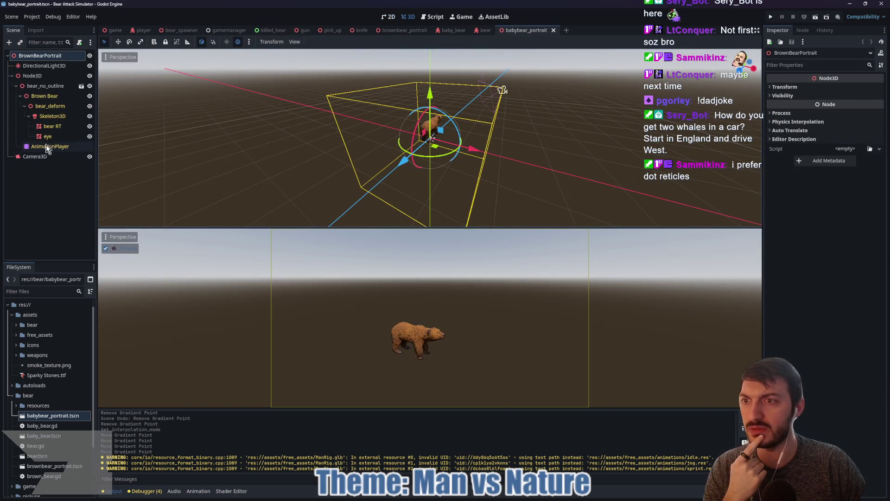
{"action": "left_click", "coordinate": [11, 76]}
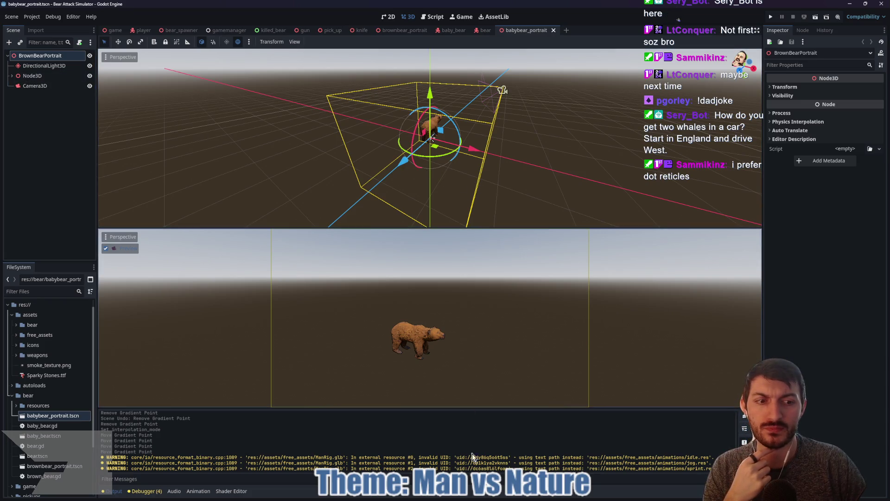
{"action": "mouse_move", "coordinate": [504, 498]}
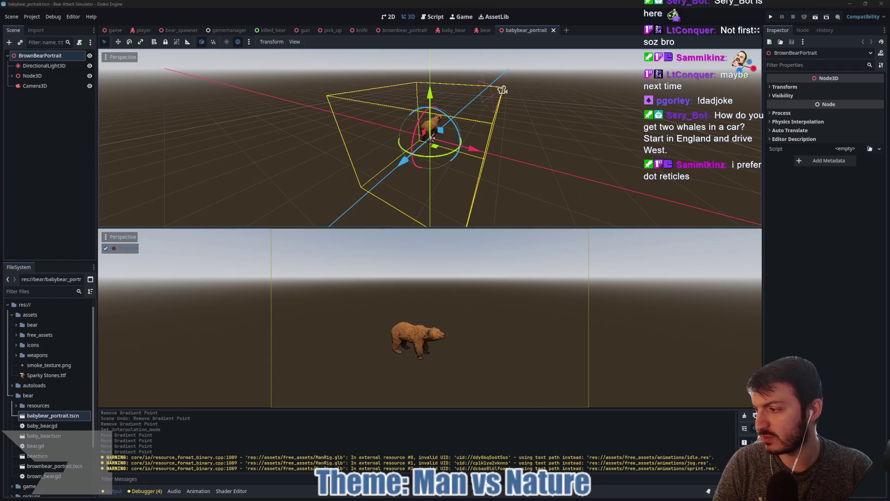
Play the First Person Shooter Template trailer muted, close it, and head back to search results
{"action": "key", "text": "alt+Tab"}
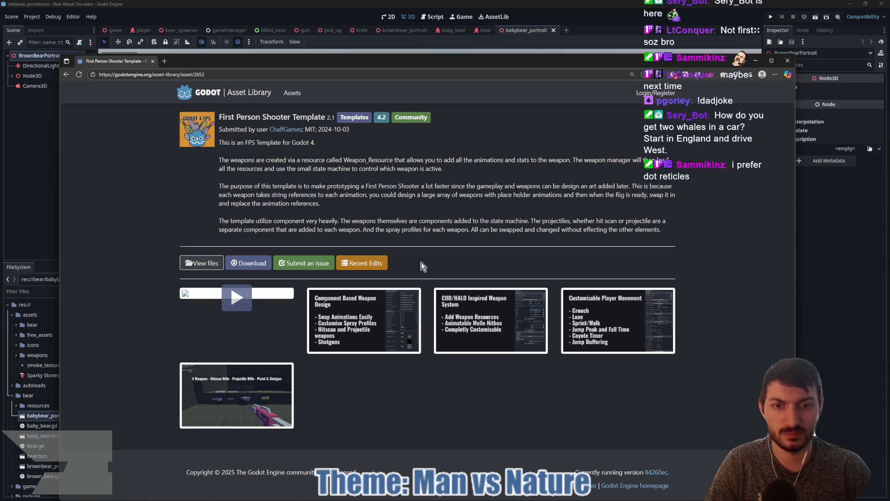
{"action": "left_click", "coordinate": [231, 300]}
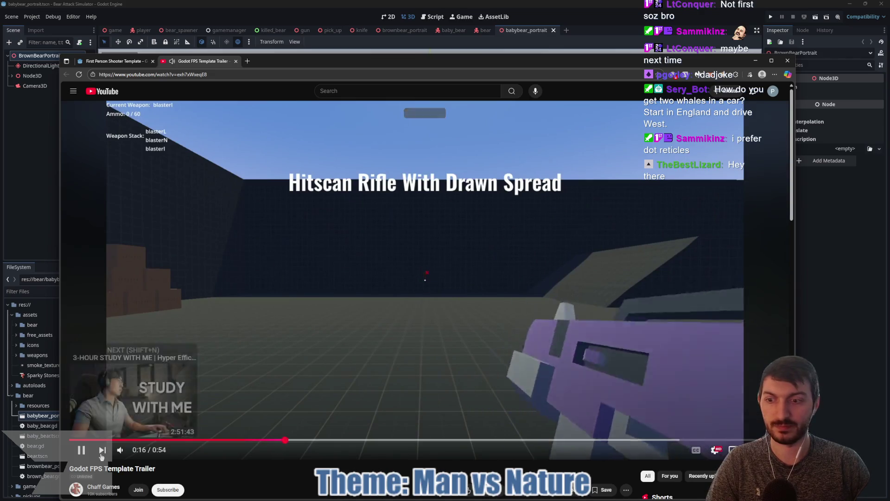
{"action": "key", "text": "m"}
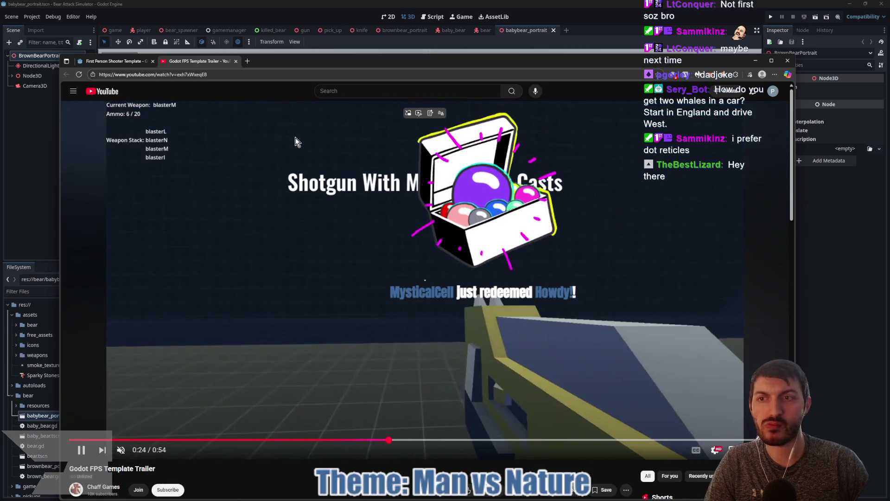
{"action": "key", "text": "ctrl+w"}
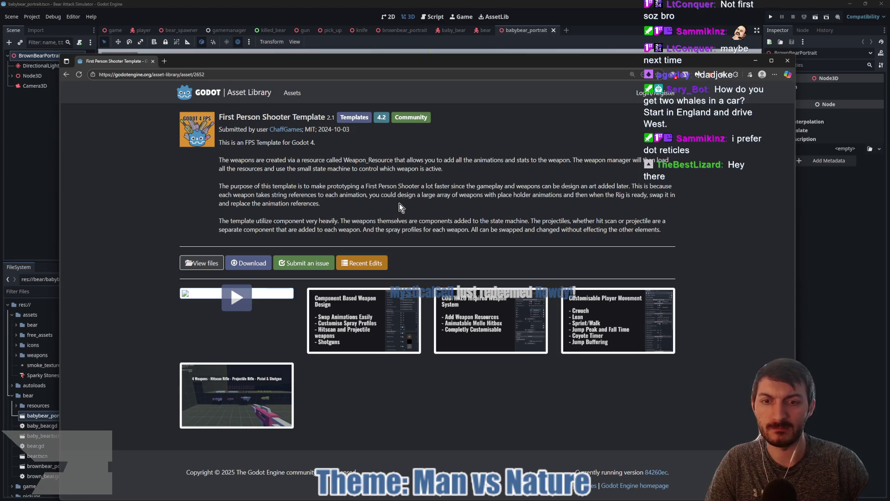
{"action": "left_click", "coordinate": [66, 74]}
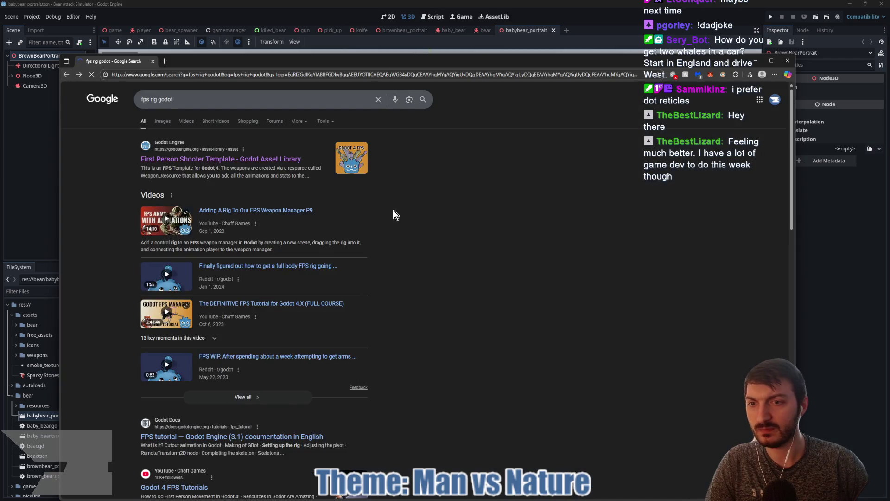
Scroll down the 'fps rig godot' results and open the itch.io Godot 4 FPS Controller page
{"action": "scroll", "coordinate": [435, 204], "scroll_direction": "down", "scroll_amount": 3}
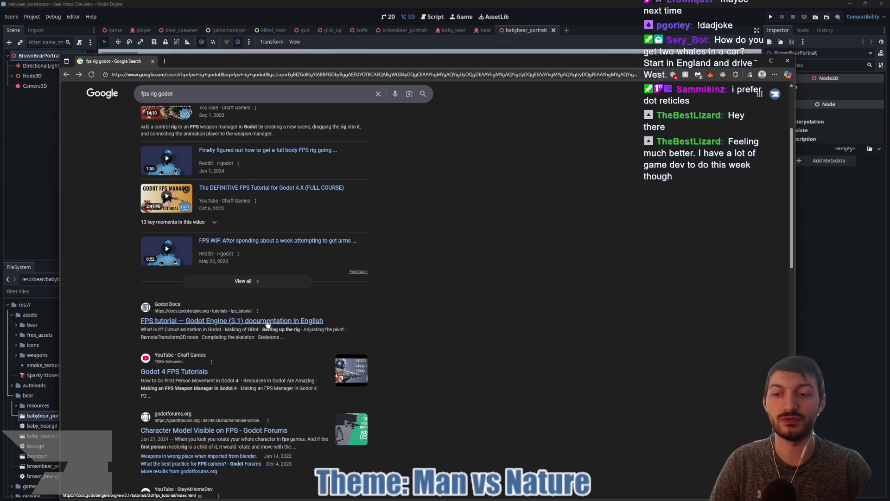
{"action": "scroll", "coordinate": [290, 384], "scroll_direction": "down", "scroll_amount": 2}
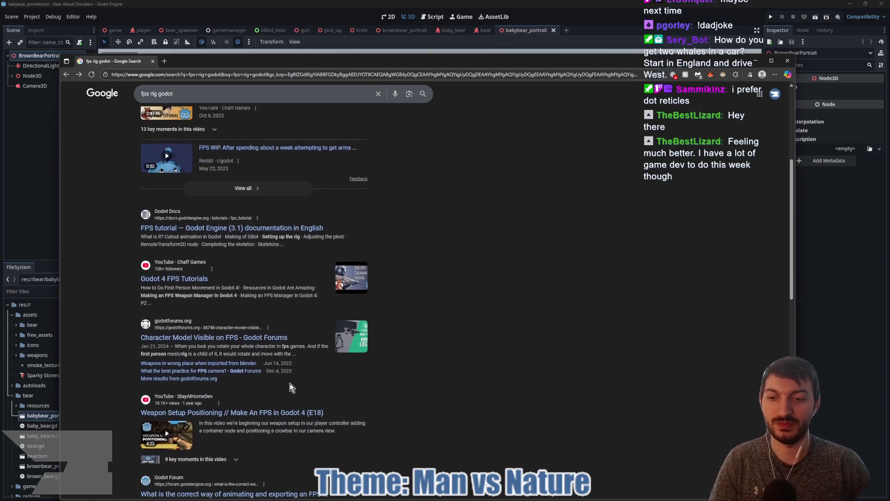
{"action": "scroll", "coordinate": [304, 351], "scroll_direction": "down", "scroll_amount": 3}
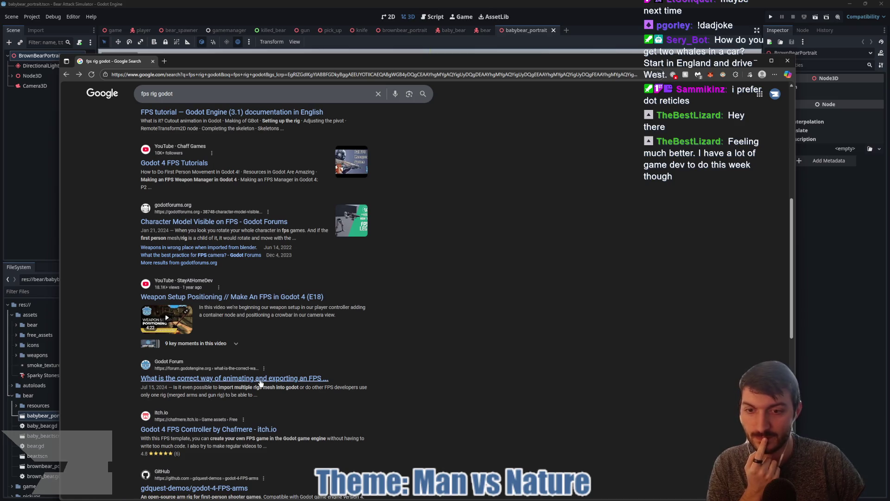
{"action": "scroll", "coordinate": [260, 383], "scroll_direction": "down", "scroll_amount": 2}
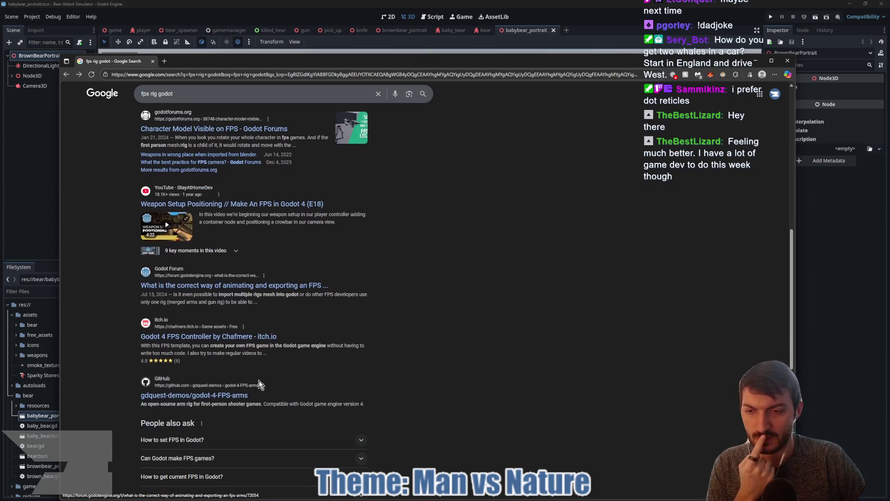
{"action": "left_click", "coordinate": [260, 337]}
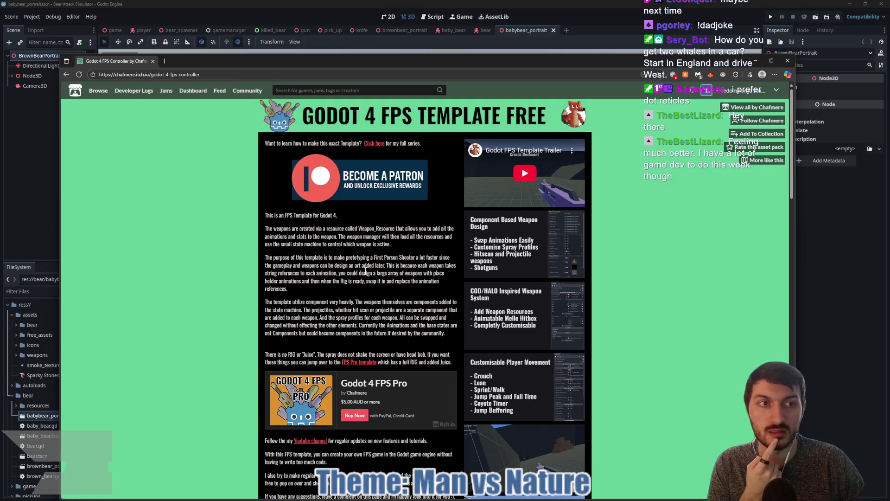
Read the FPS Template page's download, install instructions and comments, then close the browser
{"action": "scroll", "coordinate": [364, 269], "scroll_direction": "down", "scroll_amount": 3}
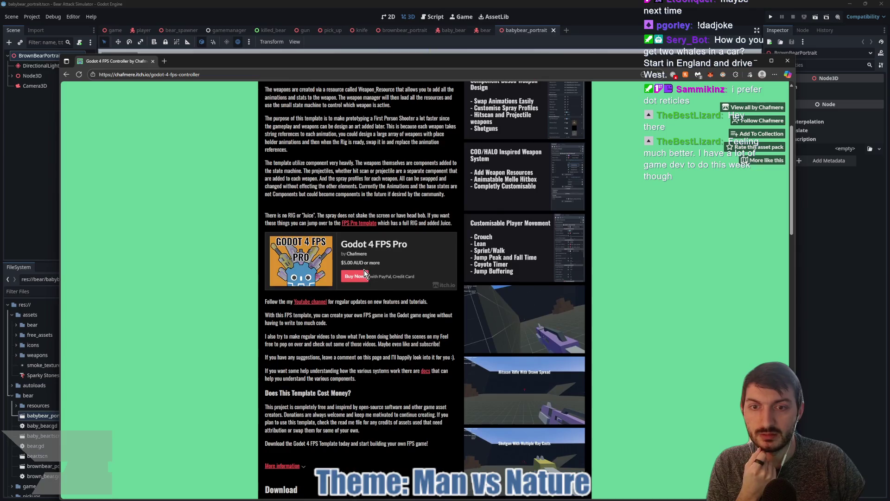
{"action": "scroll", "coordinate": [383, 297], "scroll_direction": "down", "scroll_amount": 2}
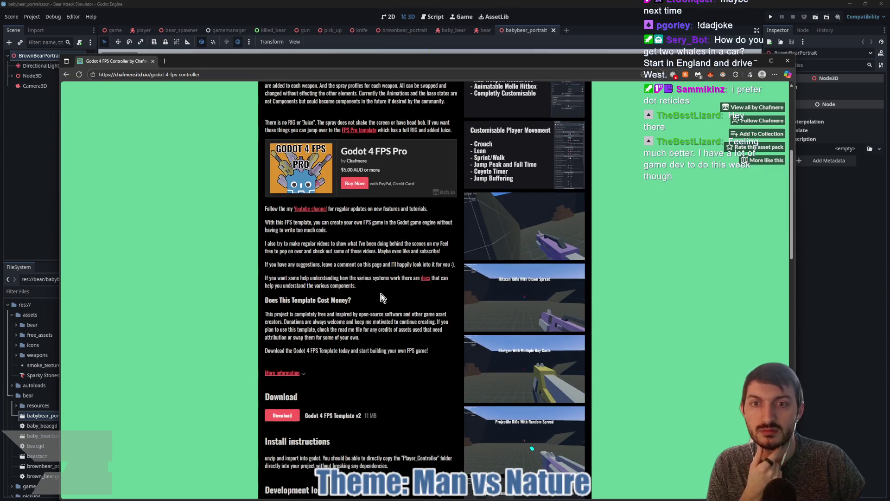
{"action": "scroll", "coordinate": [380, 295], "scroll_direction": "down", "scroll_amount": 2}
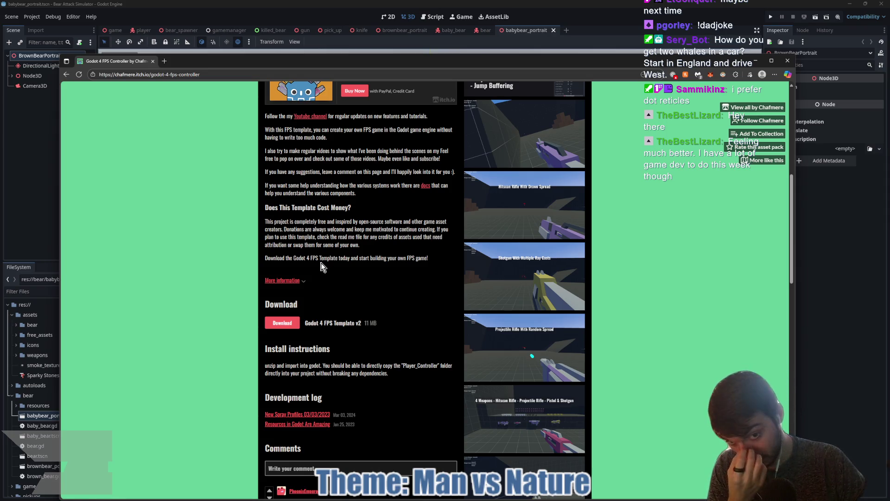
{"action": "scroll", "coordinate": [324, 267], "scroll_direction": "down", "scroll_amount": 3}
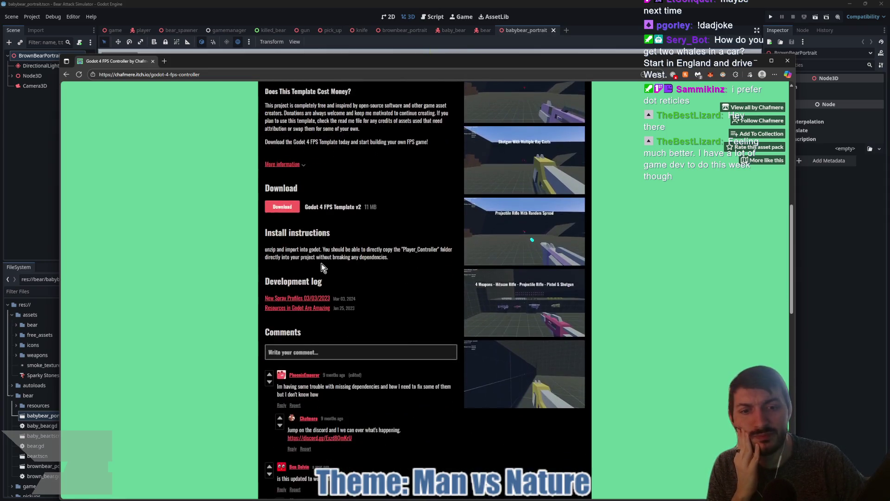
{"action": "scroll", "coordinate": [322, 263], "scroll_direction": "down", "scroll_amount": 2}
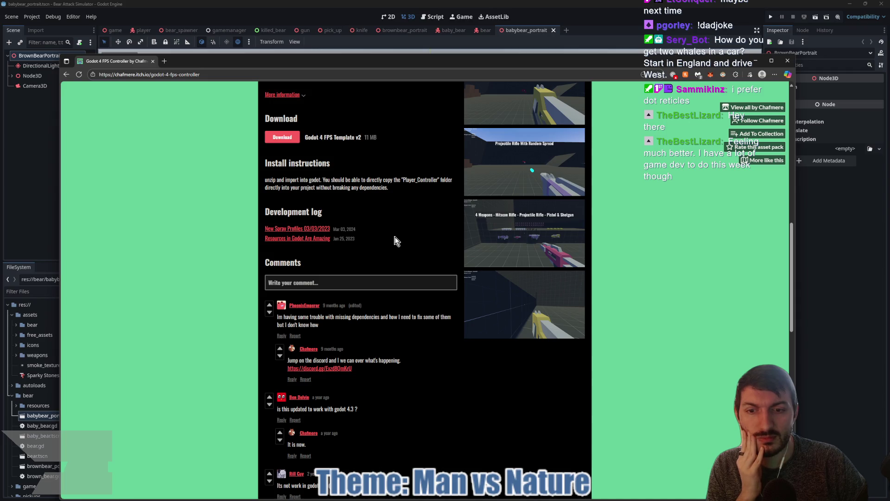
{"action": "scroll", "coordinate": [391, 239], "scroll_direction": "down", "scroll_amount": 3}
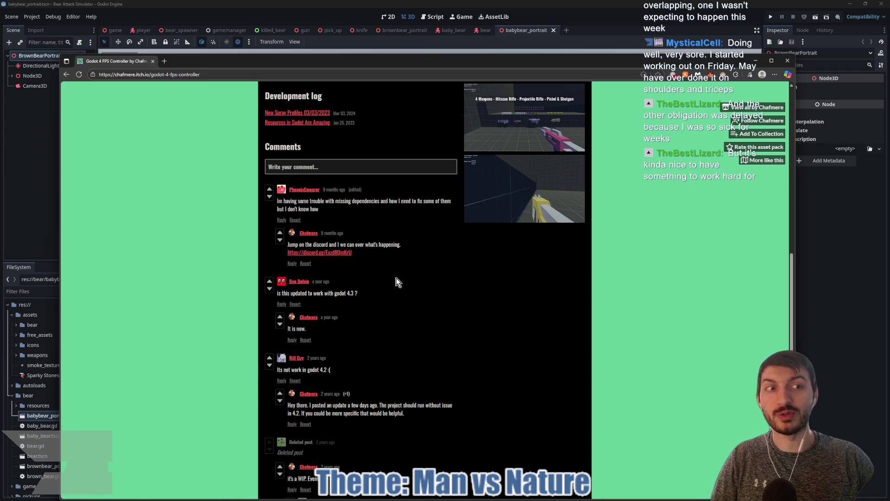
{"action": "left_click", "coordinate": [154, 61]}
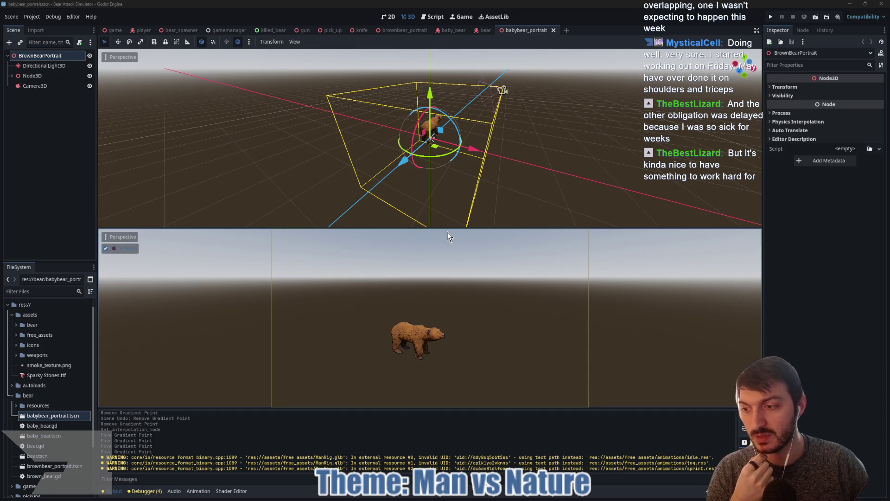
Orbit the top 3D viewport around the brown bear model
{"action": "mouse_move", "coordinate": [517, 163]}
{"action": "left_mouse_down"}
{"action": "mouse_move", "coordinate": [514, 173]}
{"action": "mouse_move", "coordinate": [455, 174]}
{"action": "mouse_move", "coordinate": [333, 66]}
{"action": "left_mouse_up"}
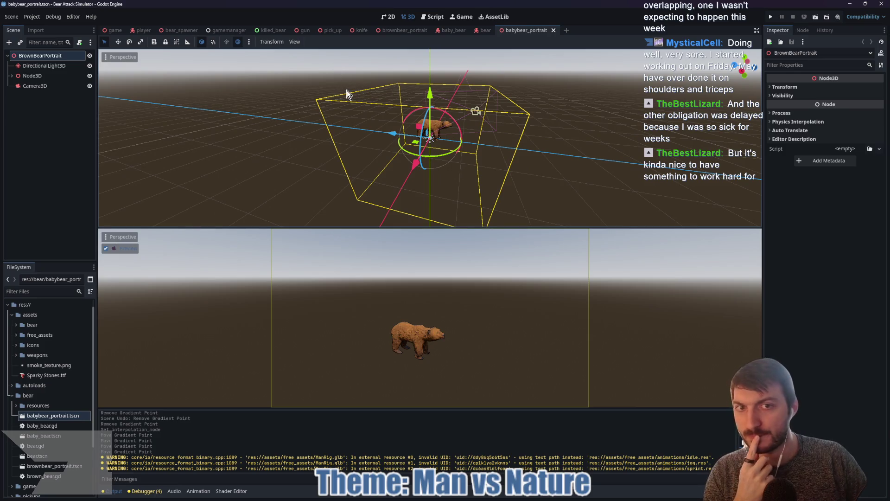
{"action": "mouse_move", "coordinate": [510, 499]}
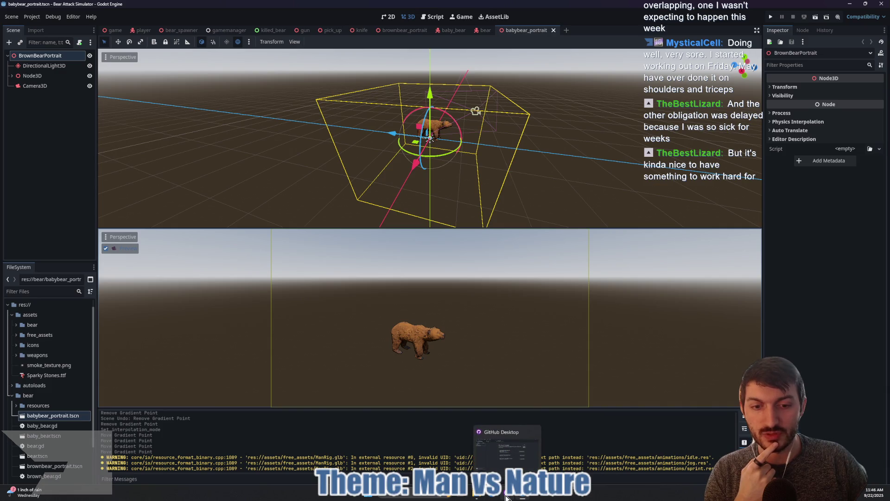
Open File Explorer at Desktop > test > addons > fps-hands
{"action": "left_click", "coordinate": [477, 495]}
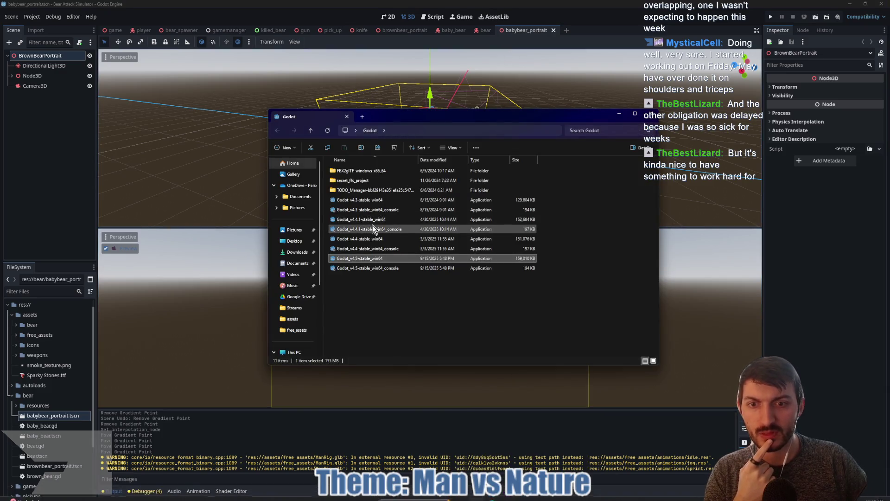
{"action": "left_click", "coordinate": [295, 240]}
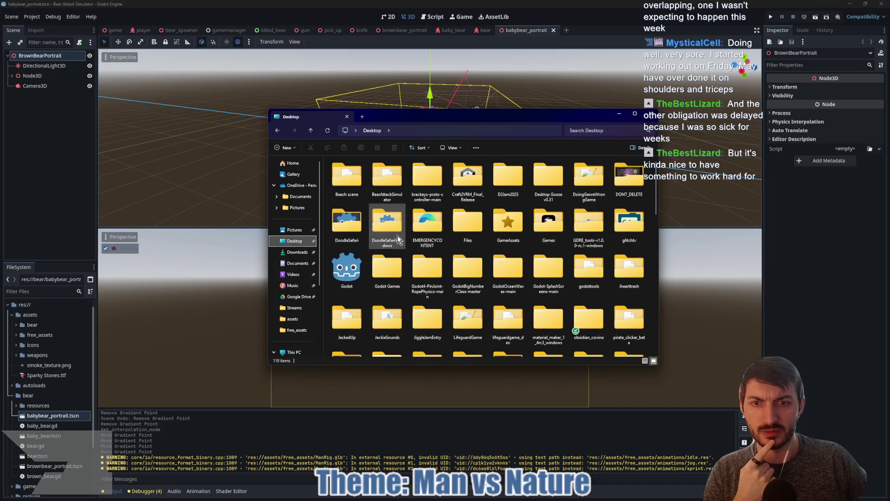
{"action": "scroll", "coordinate": [411, 244], "scroll_direction": "down", "scroll_amount": 10}
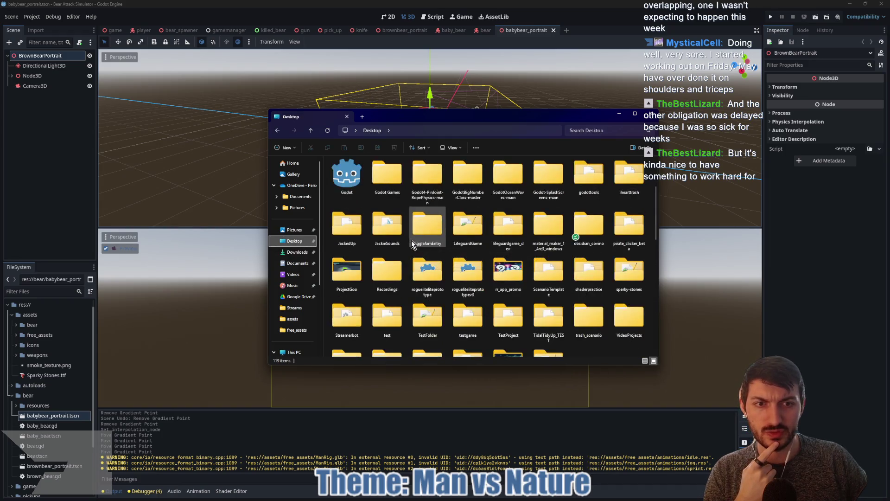
{"action": "scroll", "coordinate": [412, 243], "scroll_direction": "up", "scroll_amount": 2}
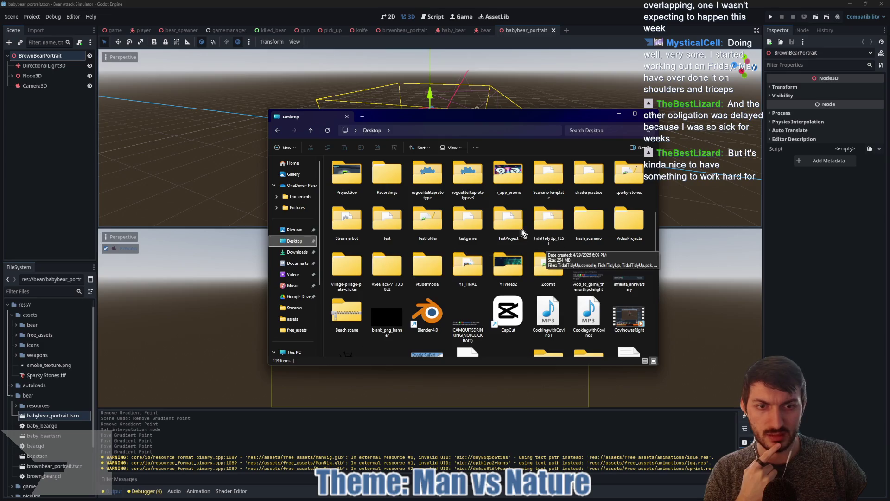
{"action": "double_click", "coordinate": [383, 230]}
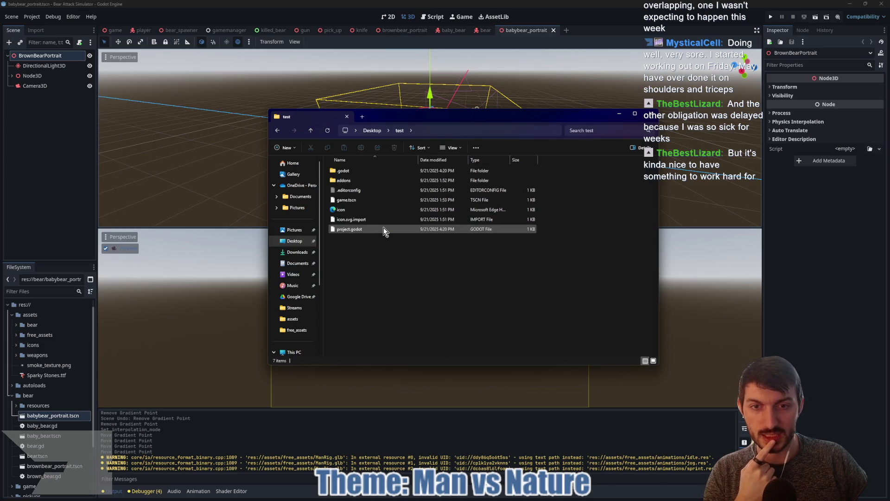
{"action": "double_click", "coordinate": [347, 181]}
{"action": "double_click", "coordinate": [350, 171]}
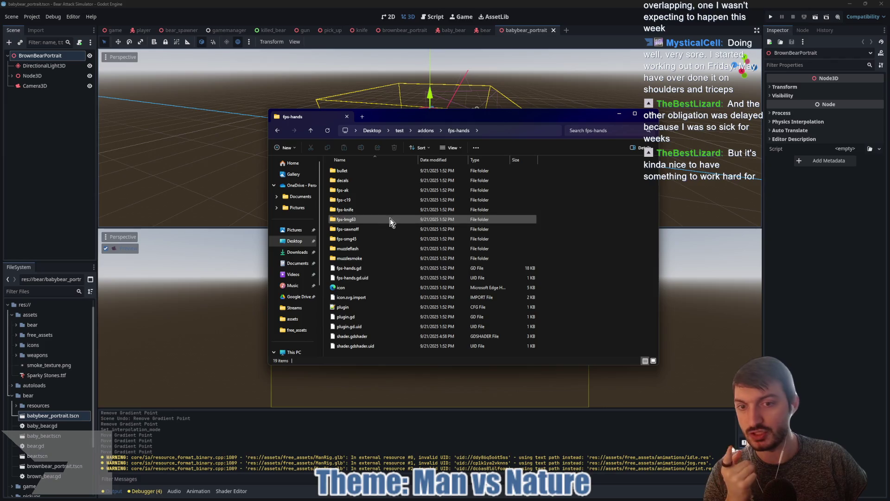
Launch Blender from the system search
{"action": "key", "text": "super"}
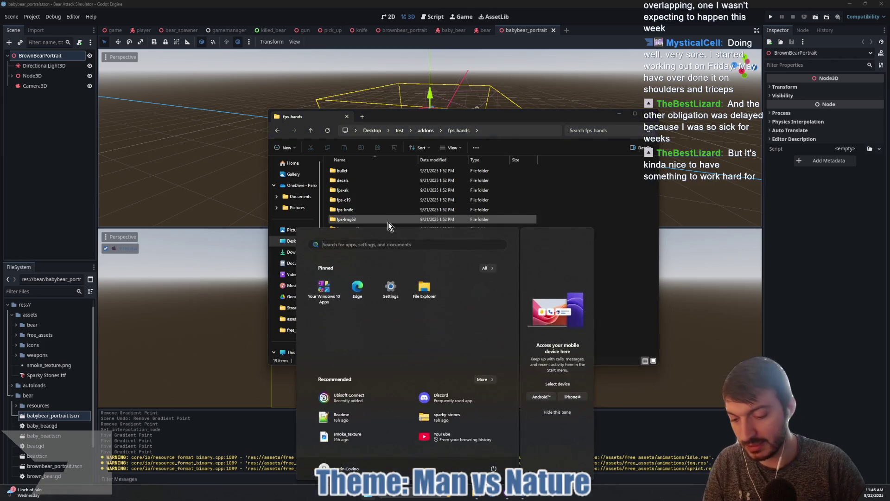
{"action": "type", "text": "blender"}
{"action": "key", "text": "Return"}
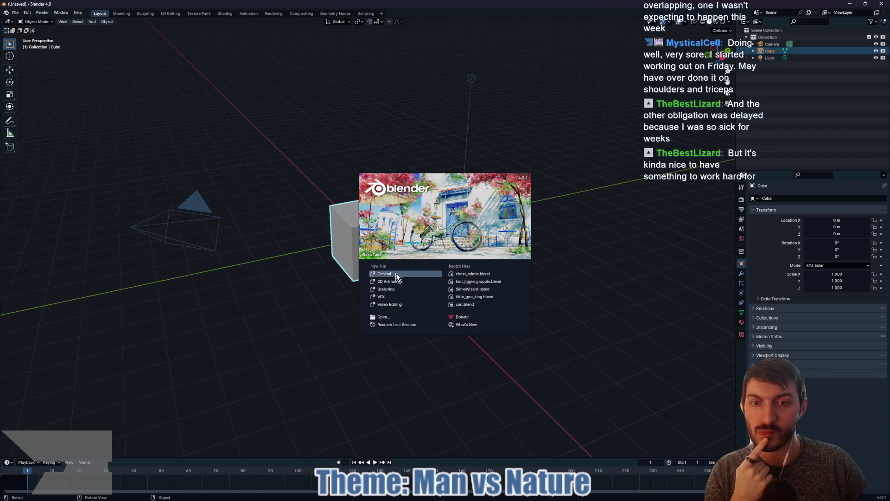
Delete the default cube, camera and light to leave Blender's scene empty
{"action": "left_click", "coordinate": [391, 275]}
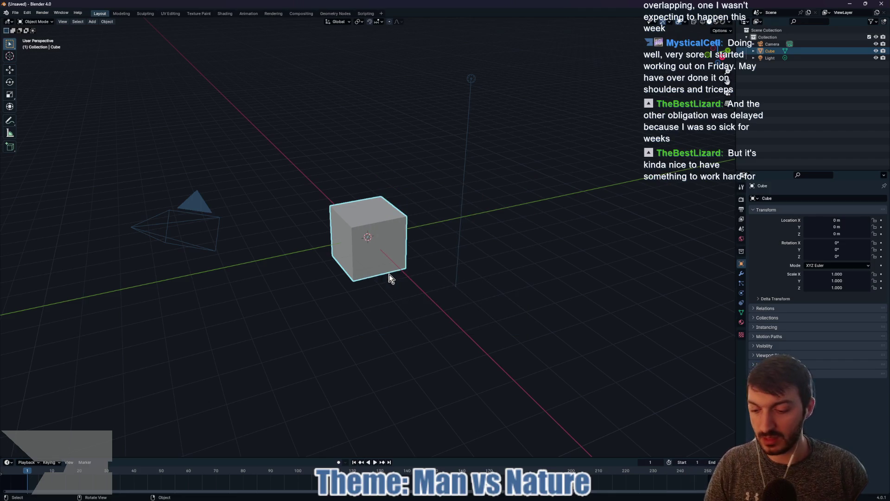
{"action": "key", "text": "a"}
{"action": "key", "text": "x"}
{"action": "left_click", "coordinate": [387, 275]}
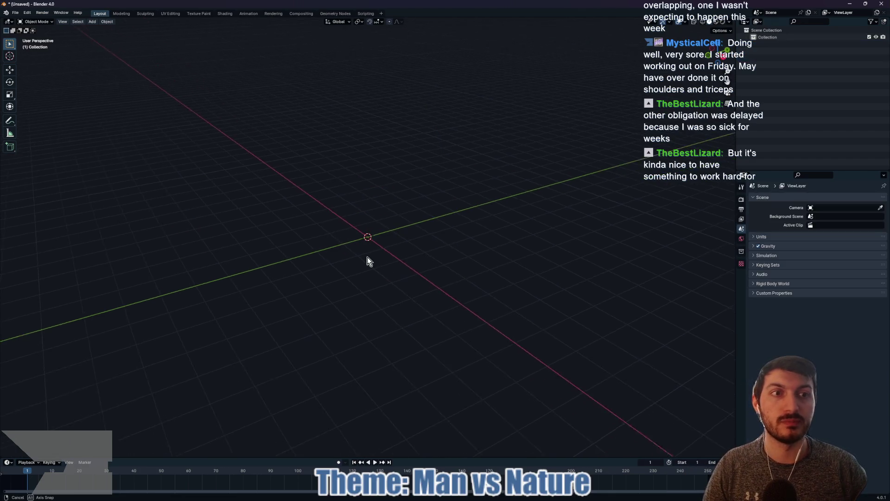
{"action": "left_click_drag", "start_coordinate": [367, 258], "coordinate": [388, 248]}
Start a glTF 2.0 import and browse to test\addons\fps-hands
{"action": "left_click", "coordinate": [15, 12]}
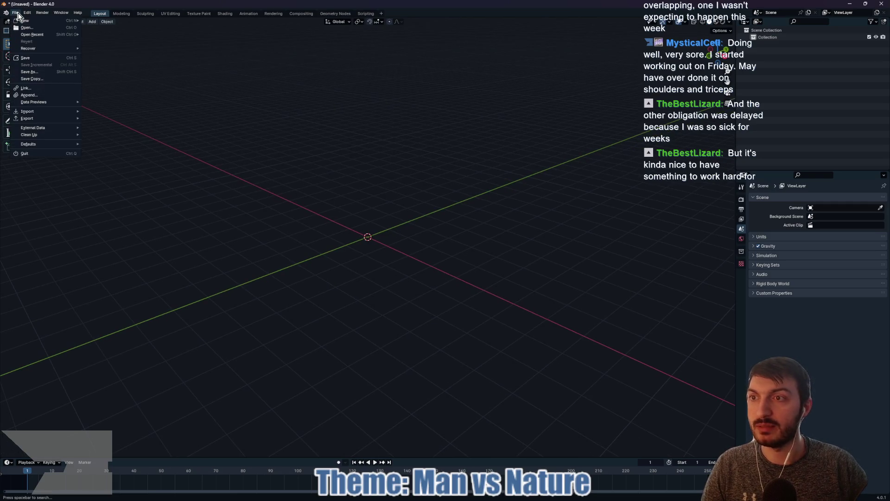
{"action": "mouse_move", "coordinate": [44, 112]}
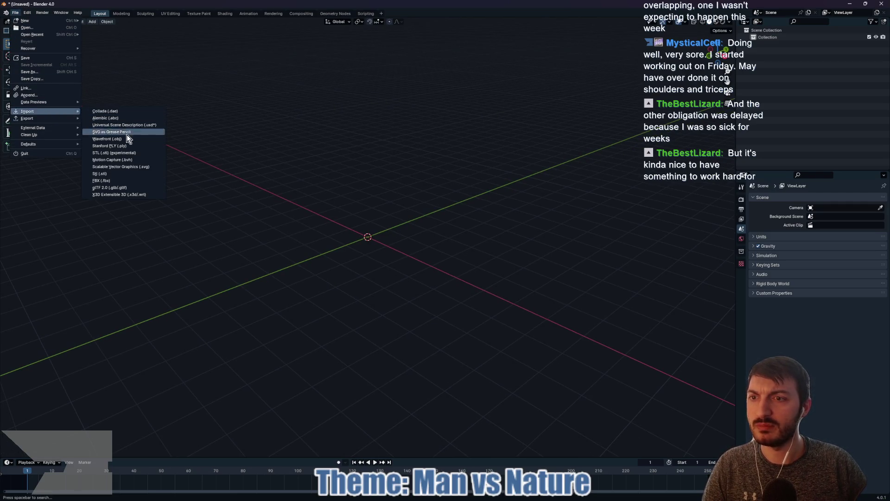
{"action": "left_click", "coordinate": [124, 190]}
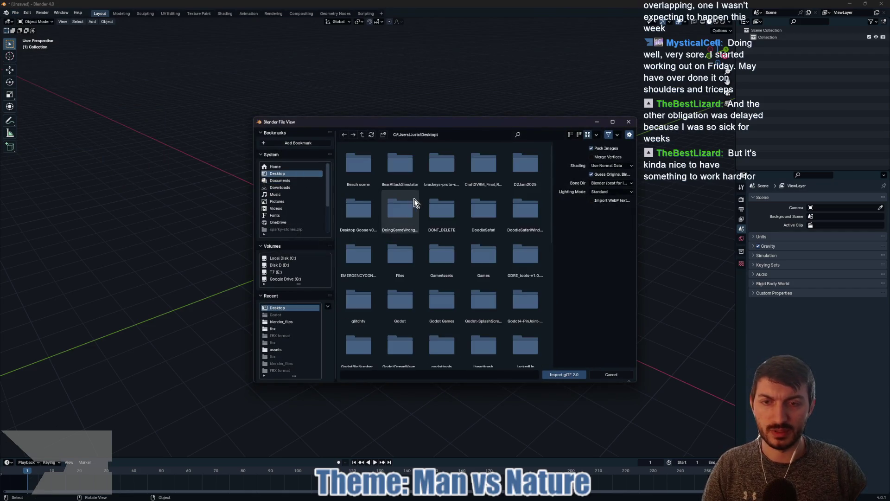
{"action": "scroll", "coordinate": [426, 213], "scroll_direction": "down", "scroll_amount": 5}
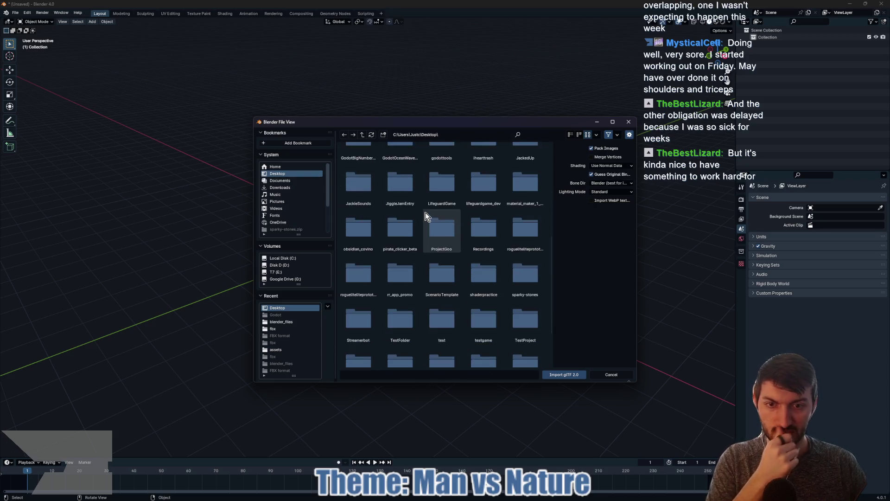
{"action": "double_click", "coordinate": [434, 269]}
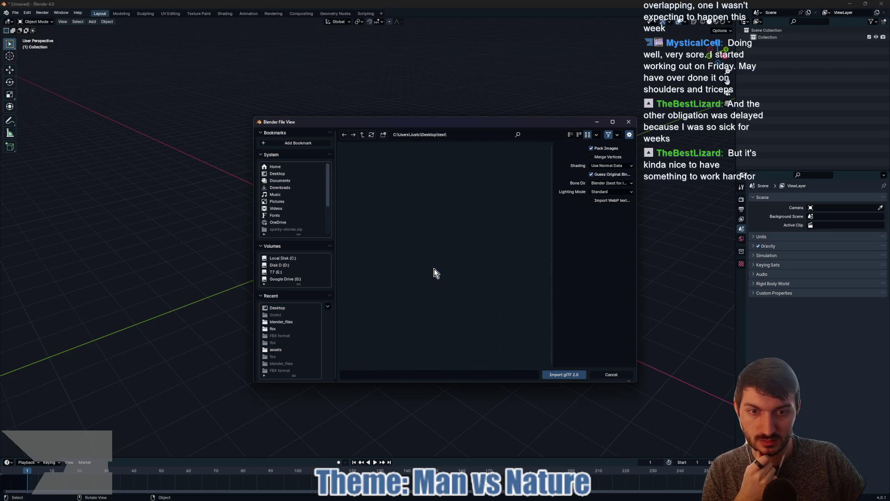
{"action": "left_click", "coordinate": [394, 166]}
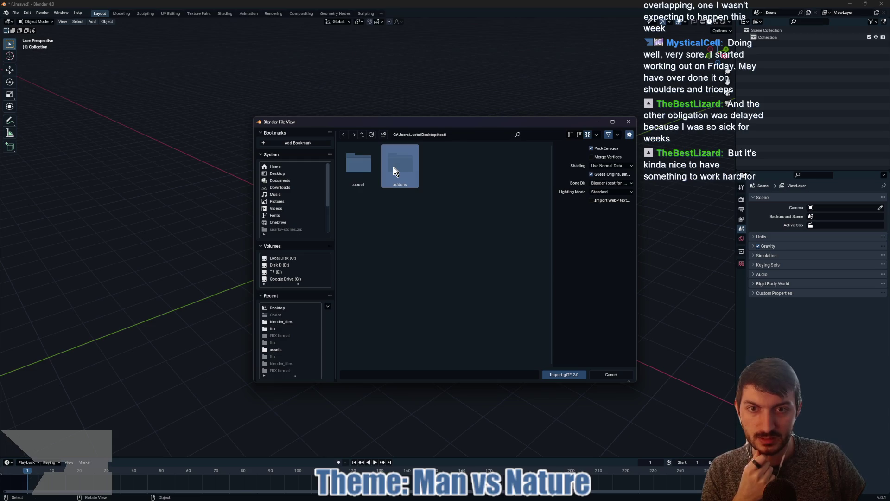
{"action": "double_click", "coordinate": [393, 167]}
{"action": "double_click", "coordinate": [359, 166]}
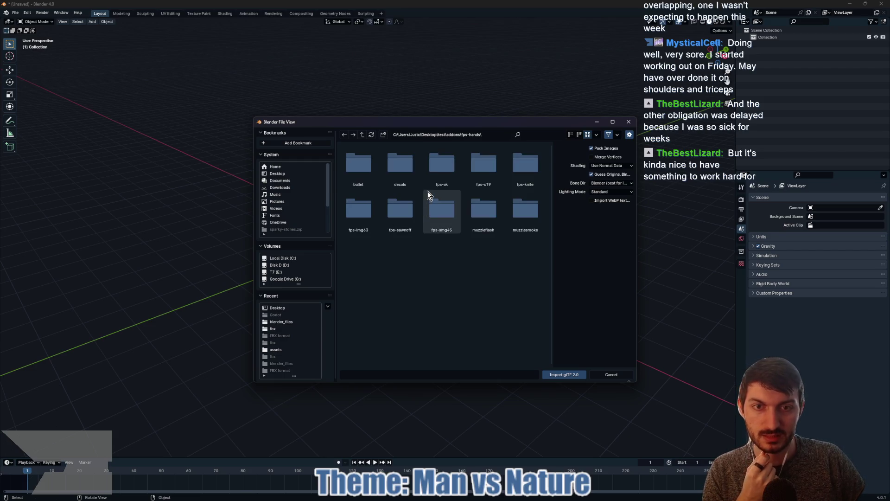
Open fps-knife\resources and import knife_animated.glb
{"action": "double_click", "coordinate": [519, 175]}
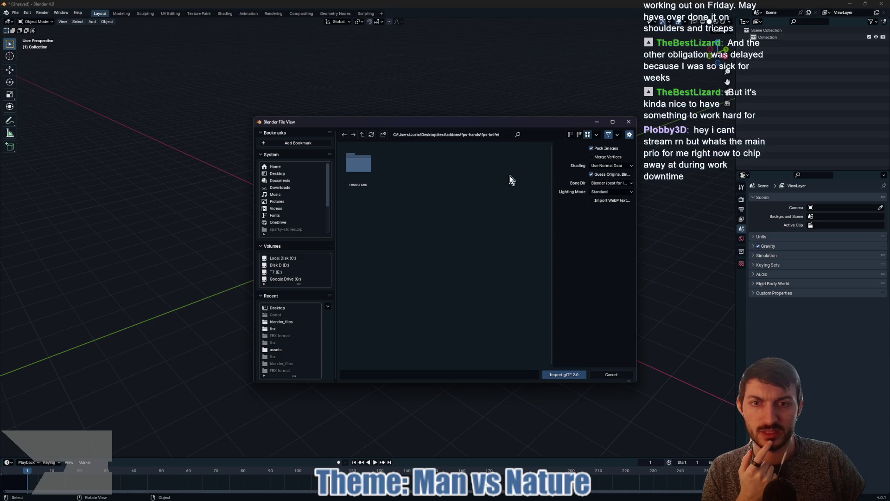
{"action": "double_click", "coordinate": [358, 165]}
{"action": "left_click", "coordinate": [441, 166]}
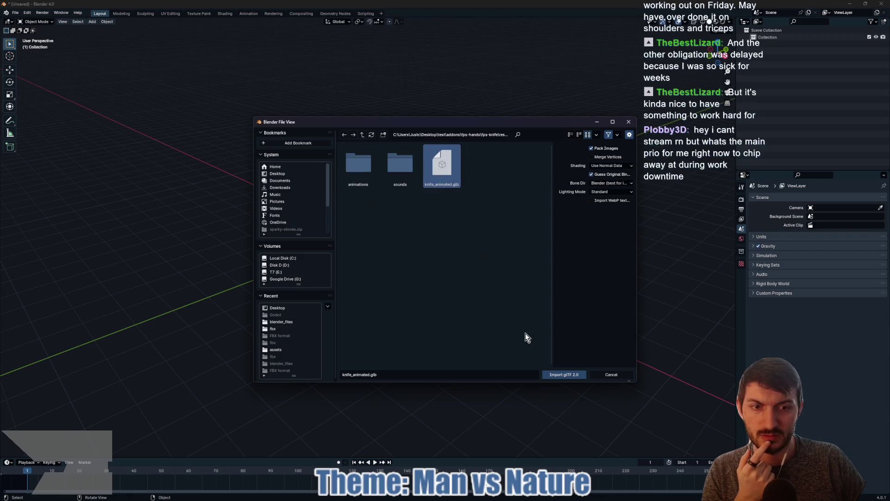
{"action": "left_click", "coordinate": [361, 135]}
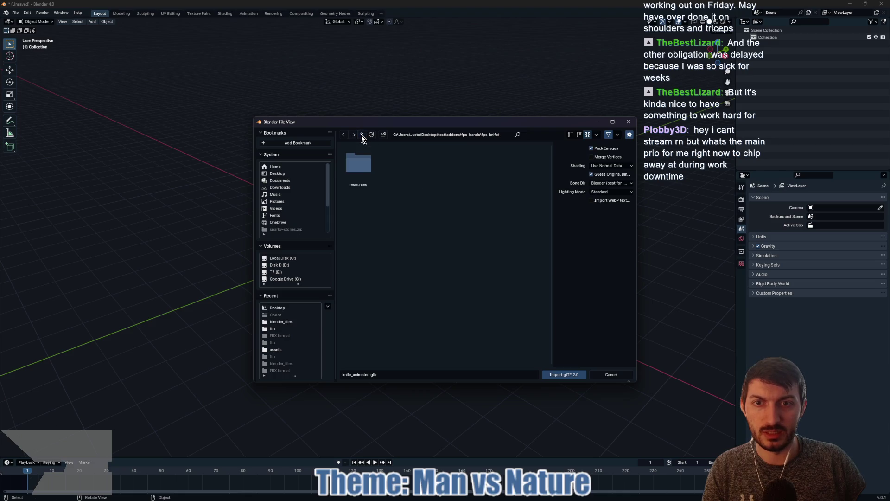
{"action": "left_click", "coordinate": [361, 135]}
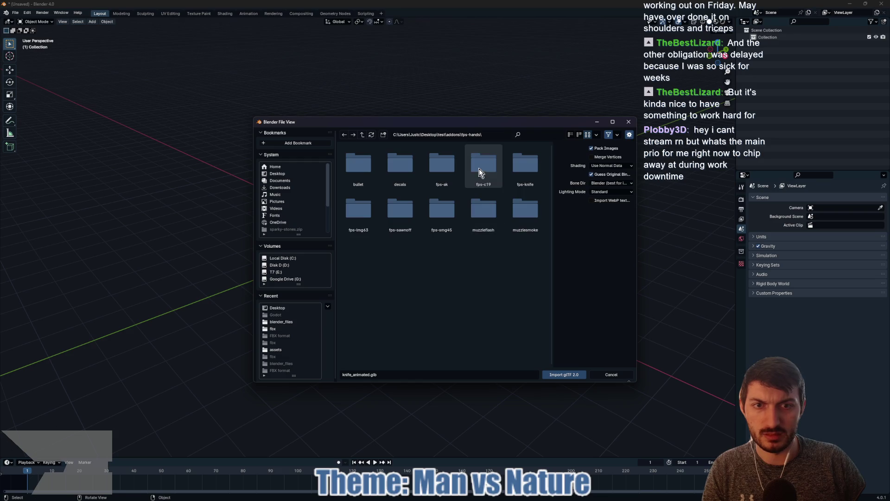
{"action": "double_click", "coordinate": [527, 171]}
{"action": "double_click", "coordinate": [366, 171]}
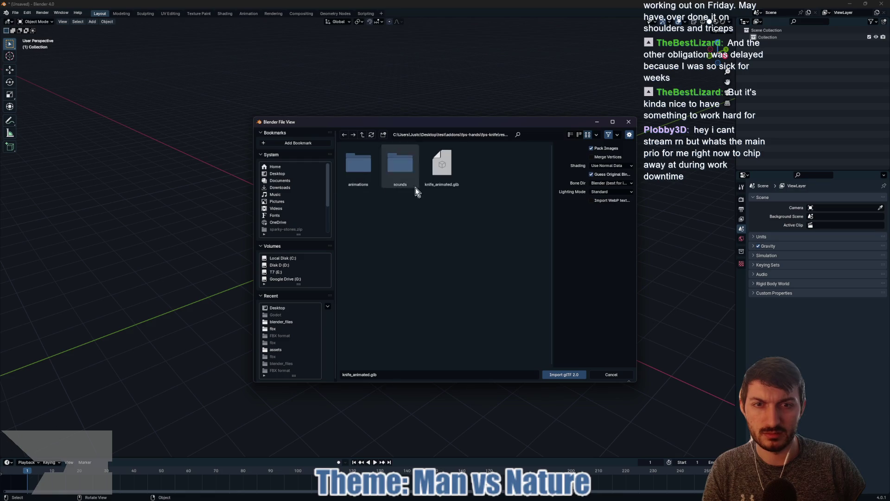
{"action": "left_click", "coordinate": [565, 374]}
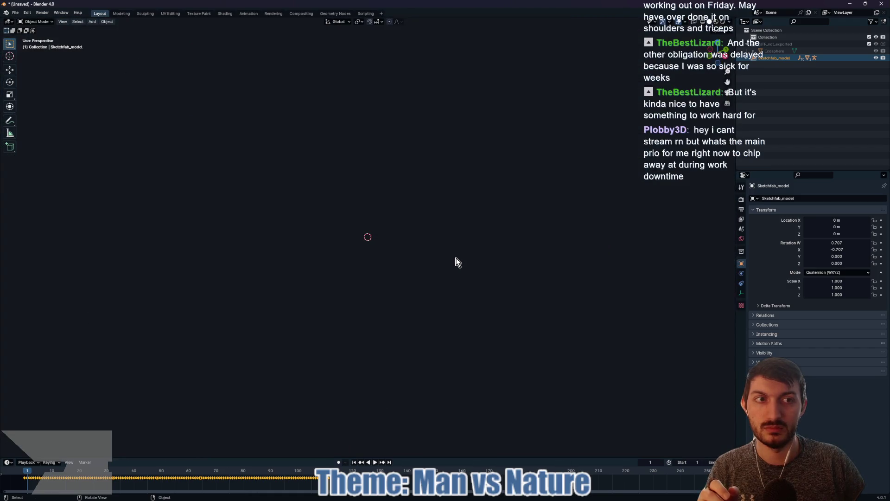
Orbit and zoom around the imported hands, icosphere and grid to inspect them
{"action": "mouse_move", "coordinate": [456, 262]}
{"action": "left_mouse_down"}
{"action": "mouse_move", "coordinate": [360, 268]}
{"action": "mouse_move", "coordinate": [256, 213]}
{"action": "mouse_move", "coordinate": [324, 119]}
{"action": "mouse_move", "coordinate": [453, 89]}
{"action": "mouse_move", "coordinate": [450, 183]}
{"action": "mouse_move", "coordinate": [386, 213]}
{"action": "mouse_move", "coordinate": [429, 202]}
{"action": "left_mouse_up"}
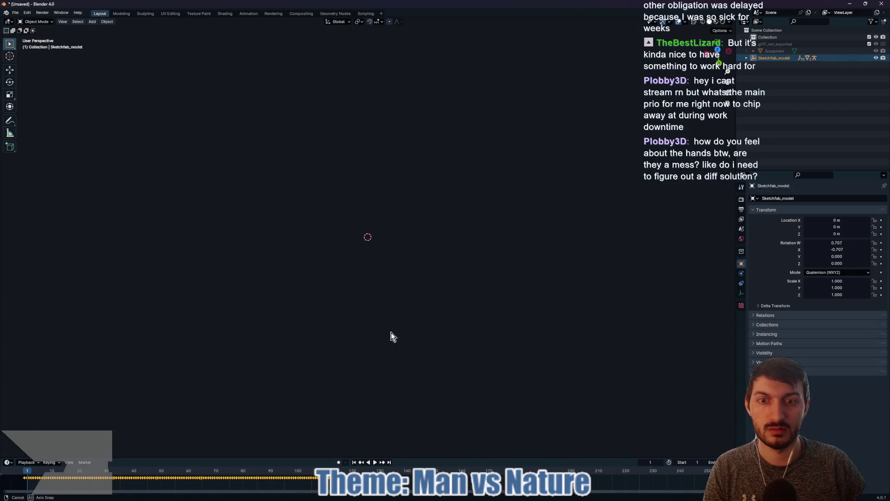
{"action": "scroll", "coordinate": [387, 296], "scroll_direction": "up", "scroll_amount": 3}
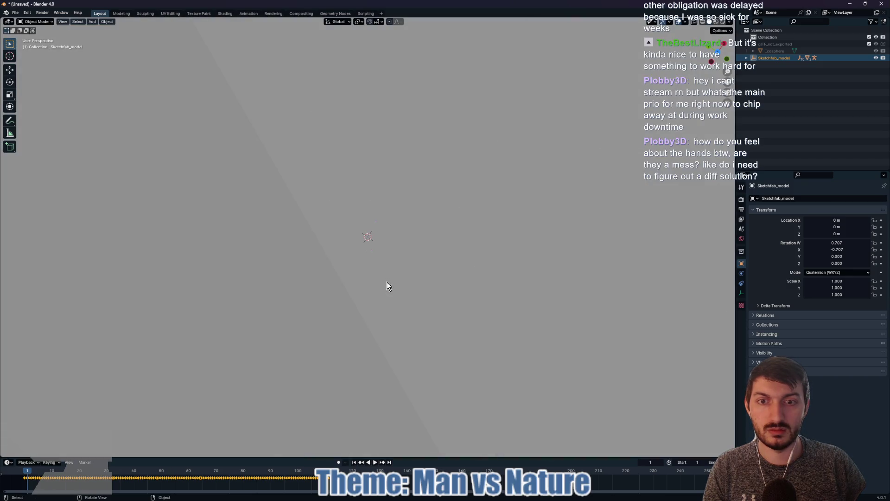
{"action": "scroll", "coordinate": [386, 285], "scroll_direction": "up", "scroll_amount": 3}
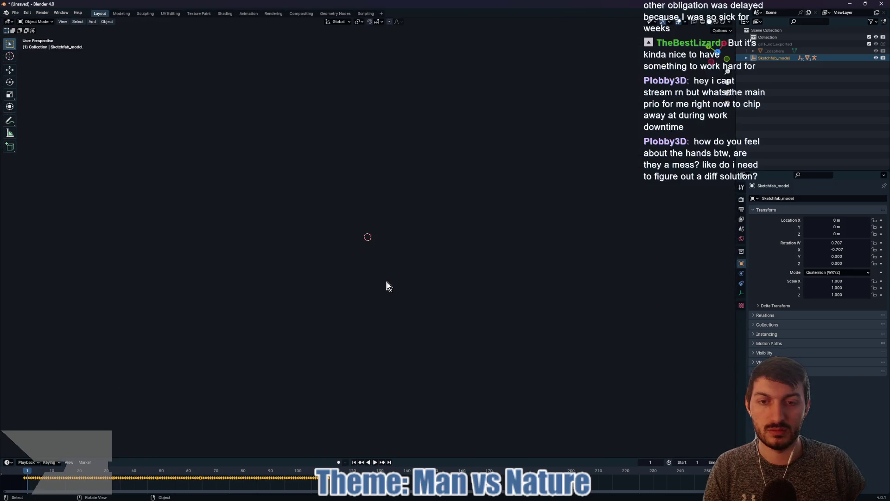
{"action": "mouse_move", "coordinate": [387, 282]}
{"action": "left_mouse_down"}
{"action": "mouse_move", "coordinate": [416, 279]}
{"action": "mouse_move", "coordinate": [380, 282]}
{"action": "mouse_move", "coordinate": [374, 240]}
{"action": "mouse_move", "coordinate": [388, 212]}
{"action": "mouse_move", "coordinate": [449, 185]}
{"action": "mouse_move", "coordinate": [464, 153]}
{"action": "mouse_move", "coordinate": [540, 161]}
{"action": "mouse_move", "coordinate": [555, 144]}
{"action": "mouse_move", "coordinate": [614, 189]}
{"action": "left_mouse_up"}
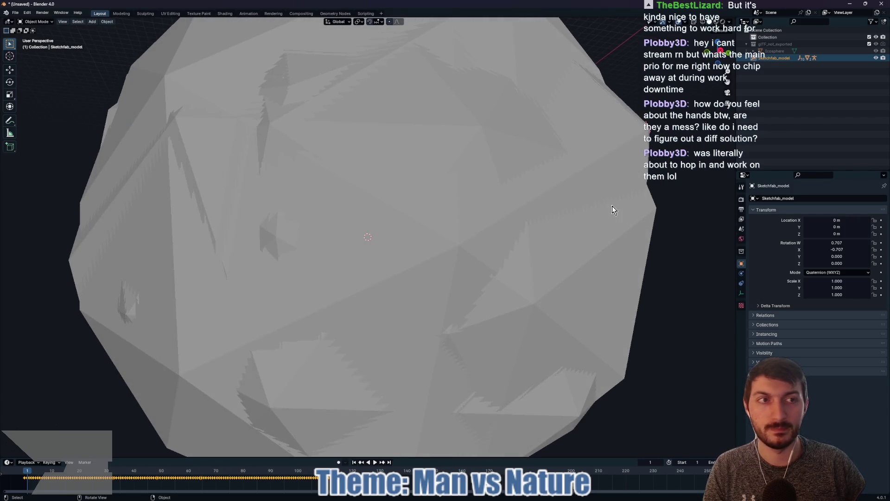
{"action": "scroll", "coordinate": [472, 209], "scroll_direction": "up", "scroll_amount": 3}
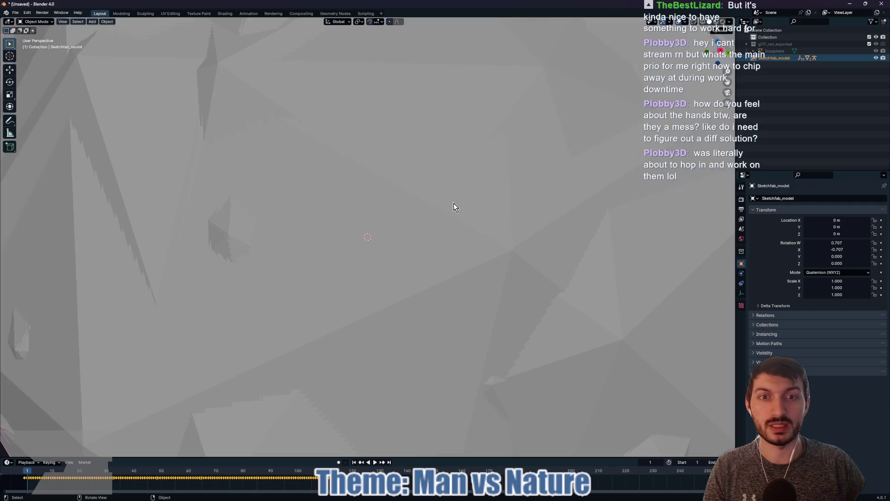
{"action": "scroll", "coordinate": [467, 202], "scroll_direction": "down", "scroll_amount": 8}
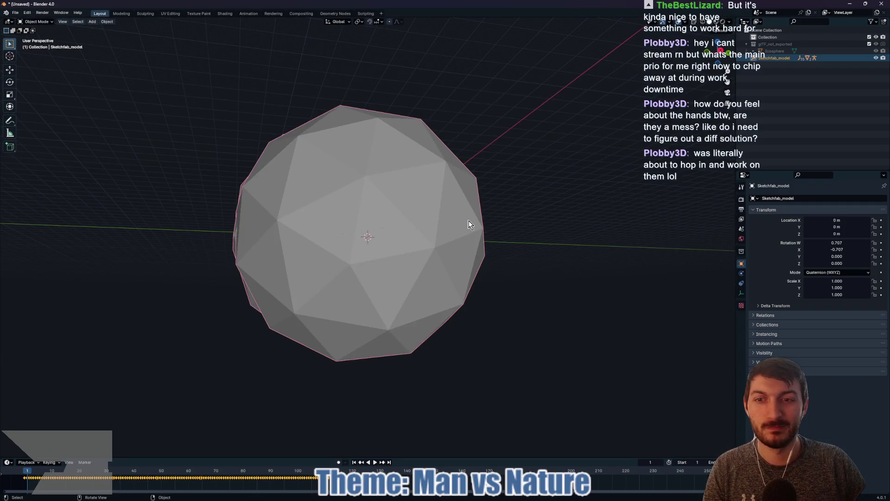
{"action": "mouse_move", "coordinate": [469, 225]}
{"action": "left_mouse_down"}
{"action": "mouse_move", "coordinate": [455, 255]}
{"action": "mouse_move", "coordinate": [379, 261]}
{"action": "mouse_move", "coordinate": [344, 238]}
{"action": "left_mouse_up"}
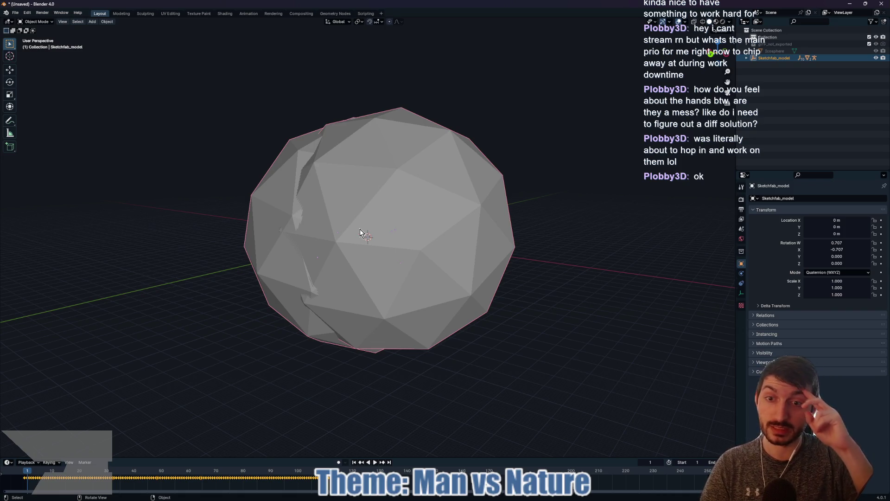
{"action": "scroll", "coordinate": [367, 250], "scroll_direction": "up", "scroll_amount": 3}
{"action": "mouse_move", "coordinate": [377, 251]}
{"action": "left_mouse_down"}
{"action": "mouse_move", "coordinate": [430, 257]}
{"action": "mouse_move", "coordinate": [469, 246]}
{"action": "left_mouse_up"}
{"action": "scroll", "coordinate": [470, 247], "scroll_direction": "up", "scroll_amount": 5}
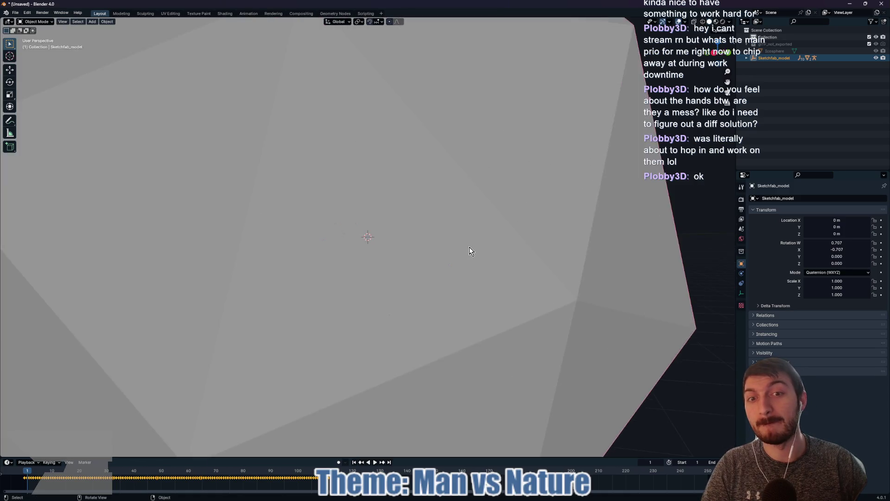
{"action": "scroll", "coordinate": [474, 239], "scroll_direction": "up", "scroll_amount": 2}
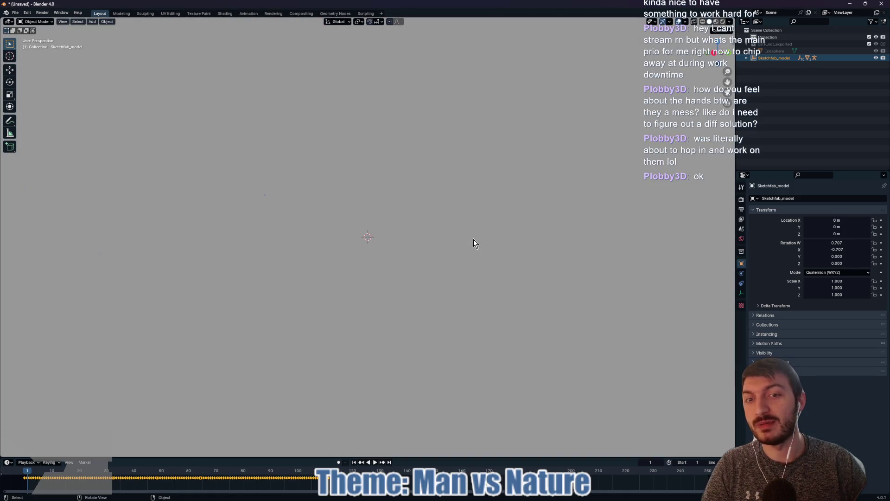
{"action": "mouse_move", "coordinate": [475, 240]}
{"action": "left_mouse_down"}
{"action": "mouse_move", "coordinate": [444, 279]}
{"action": "mouse_move", "coordinate": [373, 258]}
{"action": "mouse_move", "coordinate": [304, 221]}
{"action": "mouse_move", "coordinate": [249, 244]}
{"action": "mouse_move", "coordinate": [342, 264]}
{"action": "left_mouse_up"}
{"action": "scroll", "coordinate": [343, 259], "scroll_direction": "down", "scroll_amount": 5}
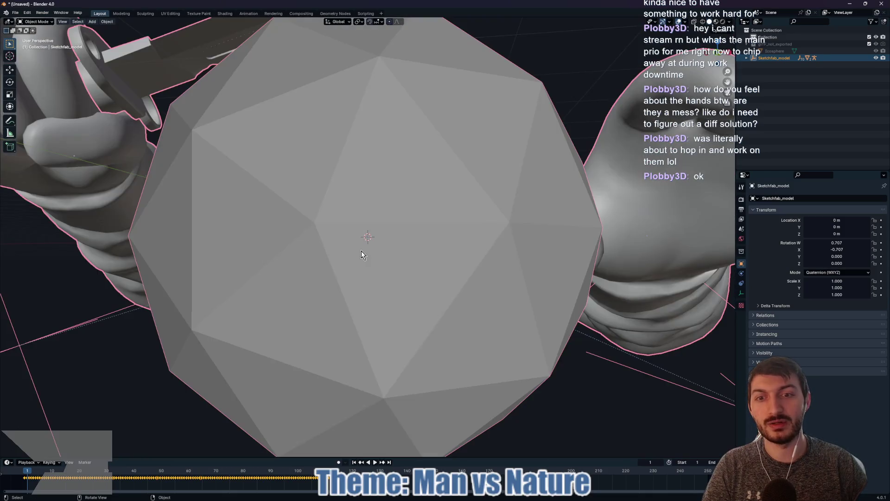
{"action": "scroll", "coordinate": [354, 241], "scroll_direction": "up", "scroll_amount": 5}
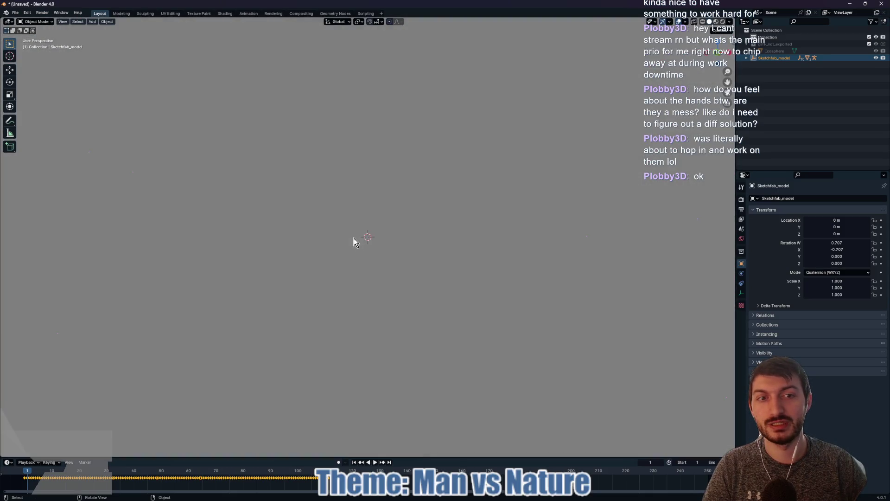
{"action": "scroll", "coordinate": [355, 239], "scroll_direction": "down", "scroll_amount": 5}
{"action": "scroll", "coordinate": [355, 237], "scroll_direction": "up", "scroll_amount": 2}
{"action": "scroll", "coordinate": [356, 238], "scroll_direction": "down", "scroll_amount": 2}
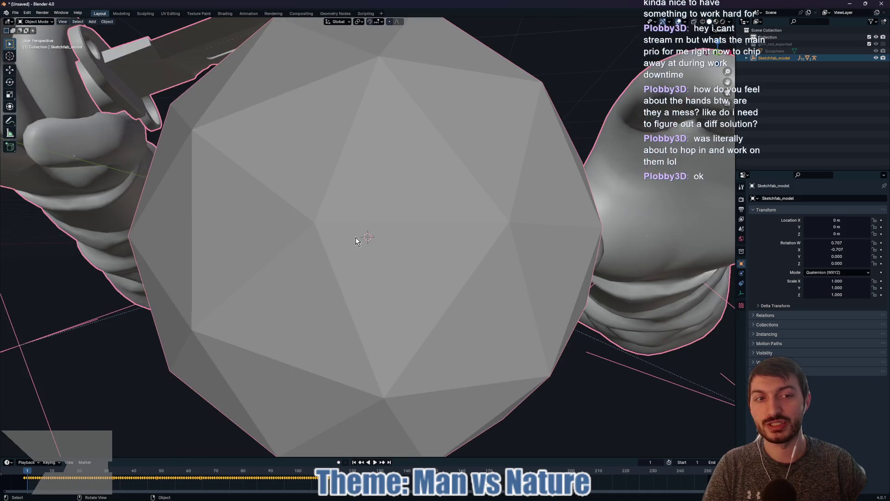
{"action": "scroll", "coordinate": [355, 237], "scroll_direction": "up", "scroll_amount": 5}
{"action": "scroll", "coordinate": [355, 237], "scroll_direction": "down", "scroll_amount": 5}
{"action": "scroll", "coordinate": [355, 238], "scroll_direction": "up", "scroll_amount": 5}
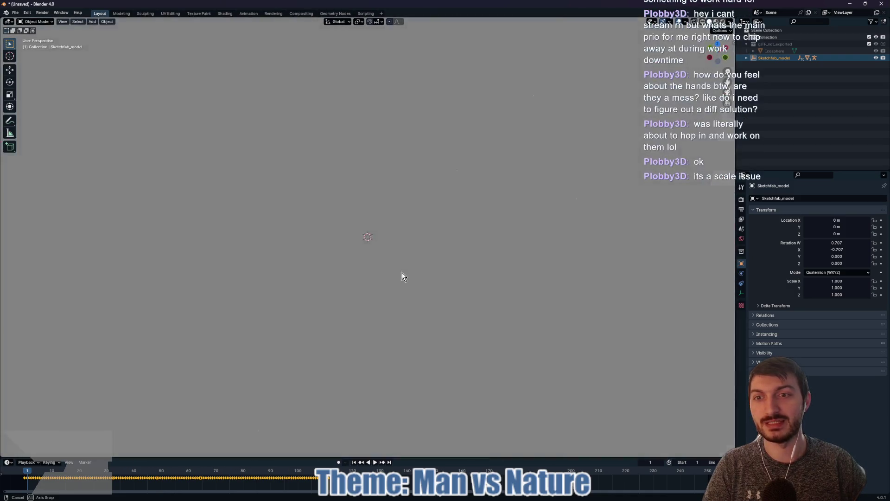
{"action": "scroll", "coordinate": [369, 269], "scroll_direction": "down", "scroll_amount": 5}
{"action": "scroll", "coordinate": [375, 224], "scroll_direction": "up", "scroll_amount": 4}
{"action": "scroll", "coordinate": [375, 224], "scroll_direction": "up", "scroll_amount": 2}
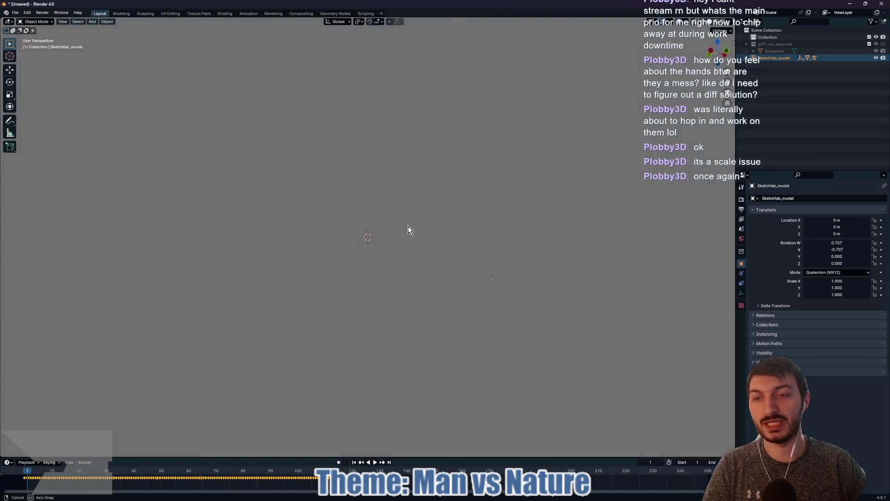
{"action": "scroll", "coordinate": [366, 226], "scroll_direction": "down", "scroll_amount": 5}
{"action": "scroll", "coordinate": [367, 228], "scroll_direction": "up", "scroll_amount": 5}
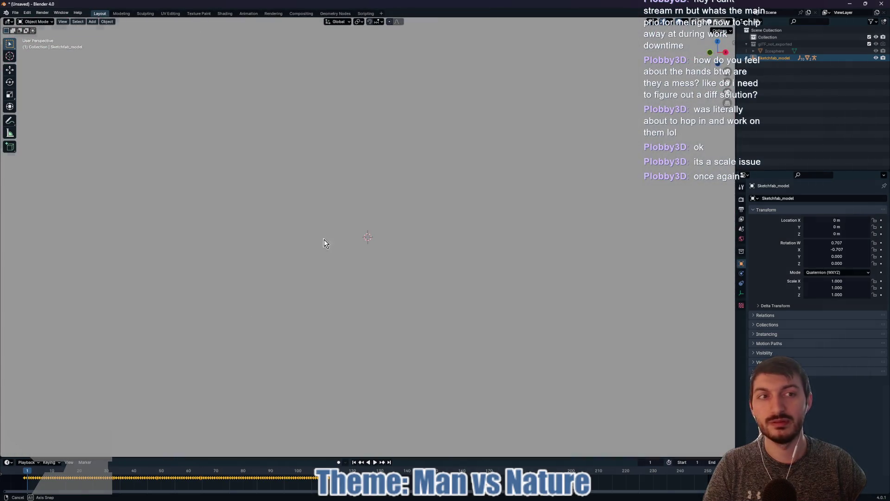
Expand Sketchfab_model in the Outliner, inspect the model, and select the glTF_not_exported collection
{"action": "left_click", "coordinate": [754, 58]}
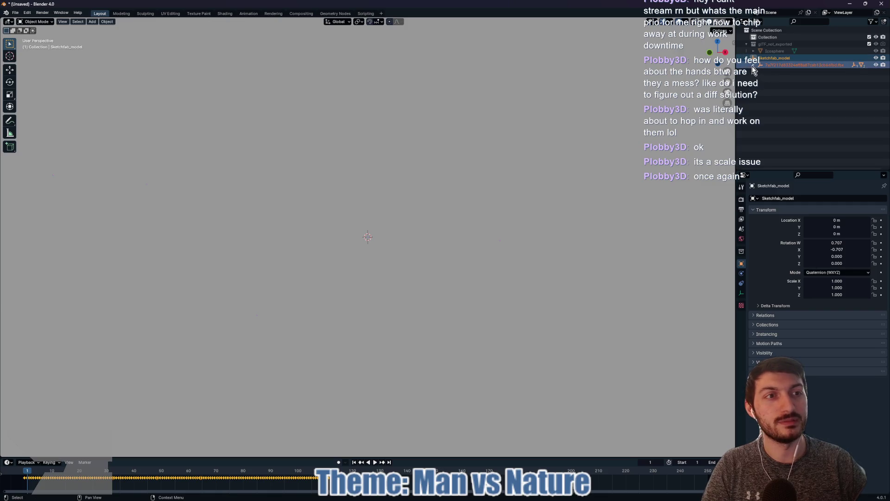
{"action": "scroll", "coordinate": [547, 171], "scroll_direction": "down", "scroll_amount": 5}
{"action": "scroll", "coordinate": [554, 169], "scroll_direction": "up", "scroll_amount": 5}
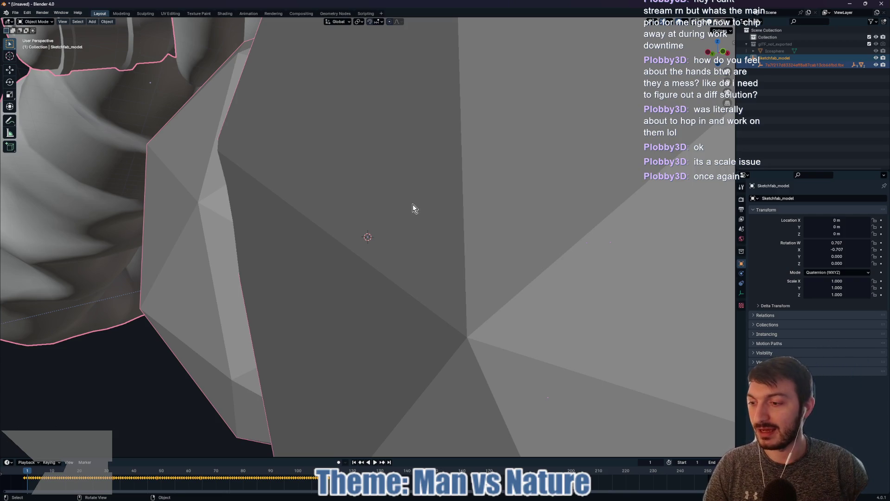
{"action": "scroll", "coordinate": [415, 207], "scroll_direction": "up", "scroll_amount": 6}
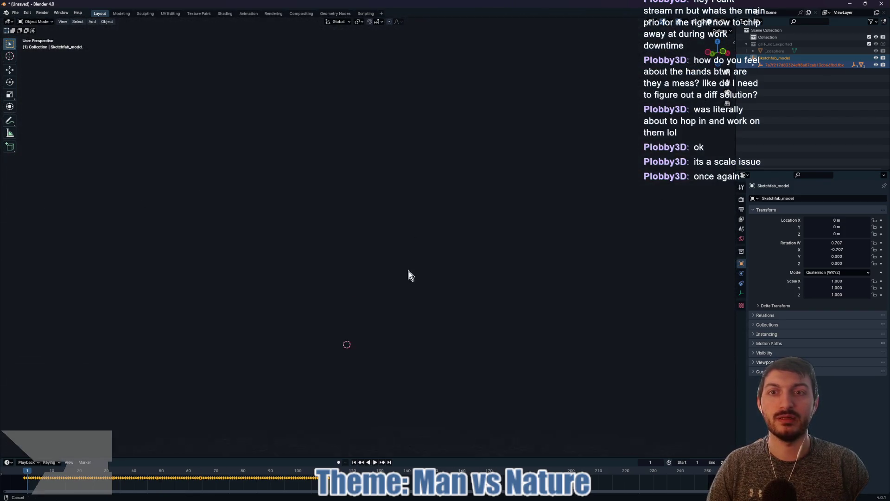
{"action": "scroll", "coordinate": [408, 274], "scroll_direction": "down", "scroll_amount": 3}
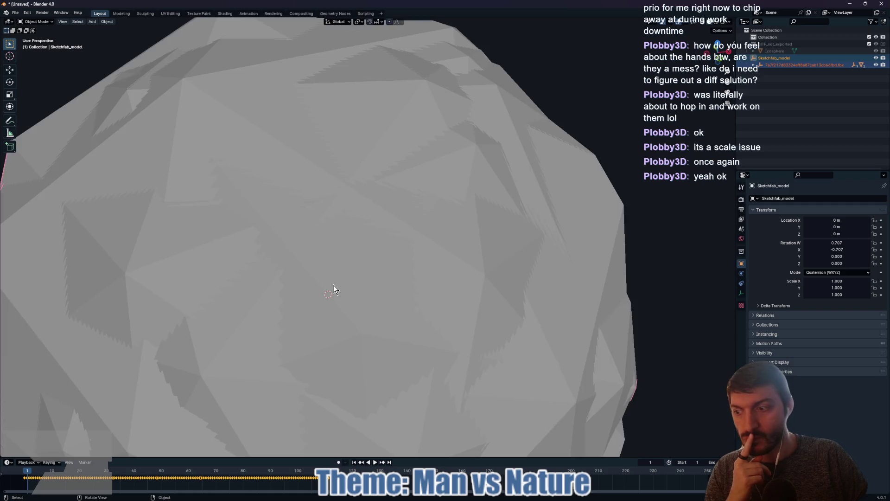
{"action": "mouse_move", "coordinate": [324, 291]}
{"action": "left_mouse_down"}
{"action": "mouse_move", "coordinate": [312, 296]}
{"action": "mouse_move", "coordinate": [379, 284]}
{"action": "mouse_move", "coordinate": [398, 268]}
{"action": "mouse_move", "coordinate": [386, 272]}
{"action": "left_mouse_up"}
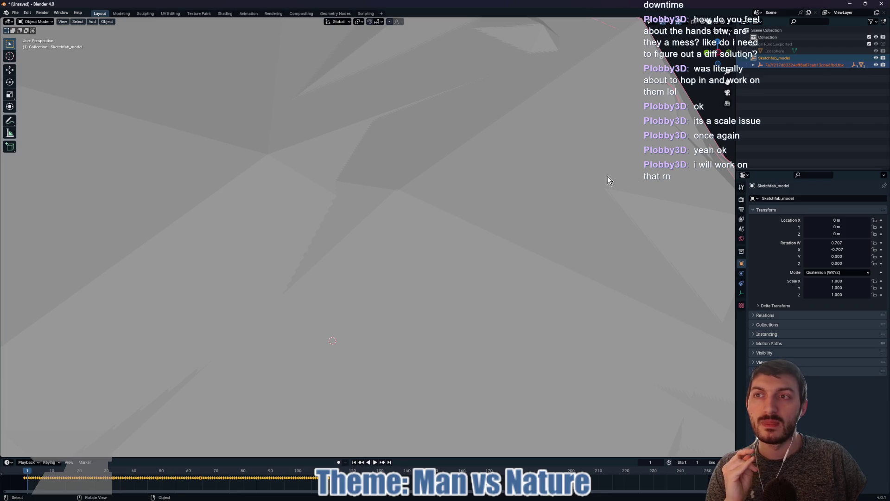
{"action": "mouse_move", "coordinate": [453, 204]}
{"action": "left_mouse_down"}
{"action": "mouse_move", "coordinate": [431, 210]}
{"action": "mouse_move", "coordinate": [500, 174]}
{"action": "mouse_move", "coordinate": [481, 131]}
{"action": "mouse_move", "coordinate": [480, 183]}
{"action": "mouse_move", "coordinate": [492, 176]}
{"action": "left_mouse_up"}
{"action": "left_click", "coordinate": [770, 44]}
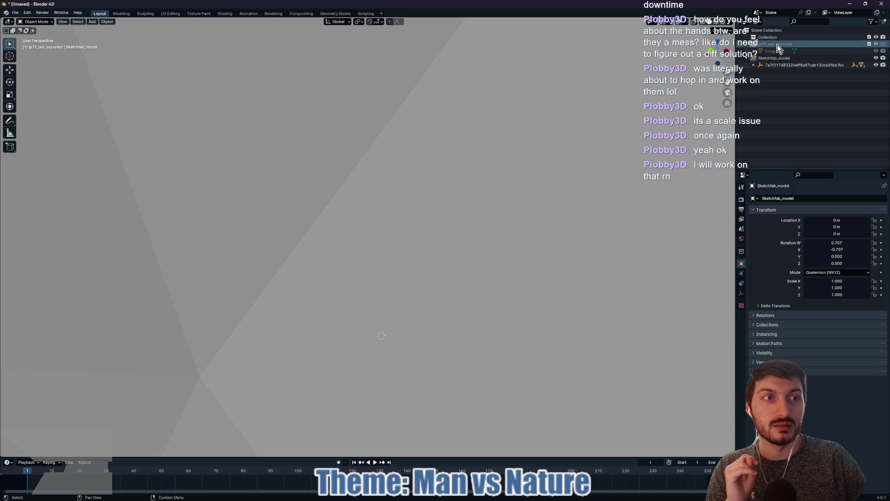
Select Sketchfab_model, view the mesh from another angle, and close Blender to the save prompt
{"action": "left_click", "coordinate": [761, 59]}
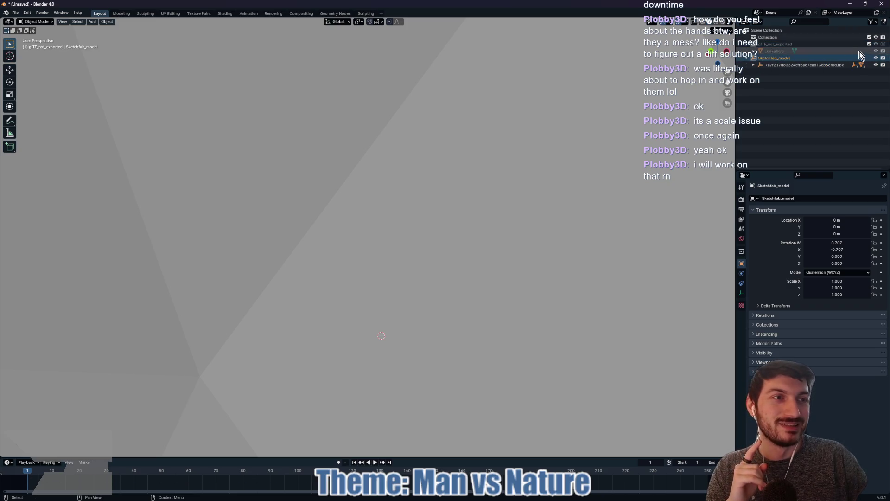
{"action": "left_click", "coordinate": [764, 59]}
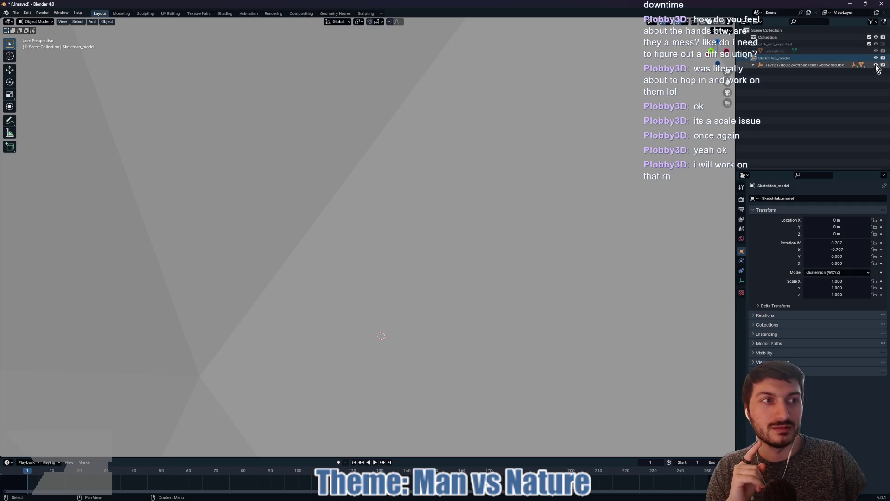
{"action": "scroll", "coordinate": [522, 160], "scroll_direction": "down", "scroll_amount": 1}
{"action": "mouse_move", "coordinate": [522, 160]}
{"action": "left_mouse_down"}
{"action": "mouse_move", "coordinate": [505, 179]}
{"action": "mouse_move", "coordinate": [518, 160]}
{"action": "mouse_move", "coordinate": [570, 163]}
{"action": "mouse_move", "coordinate": [559, 159]}
{"action": "left_mouse_up"}
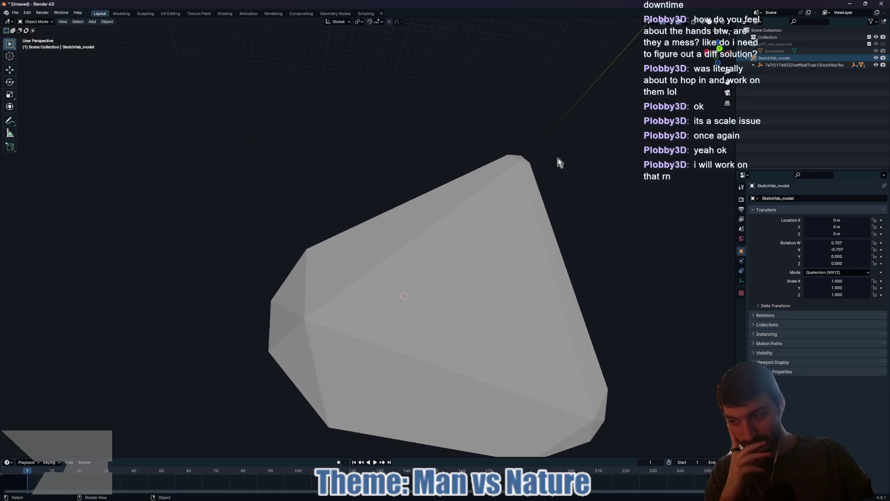
{"action": "left_click", "coordinate": [881, 4]}
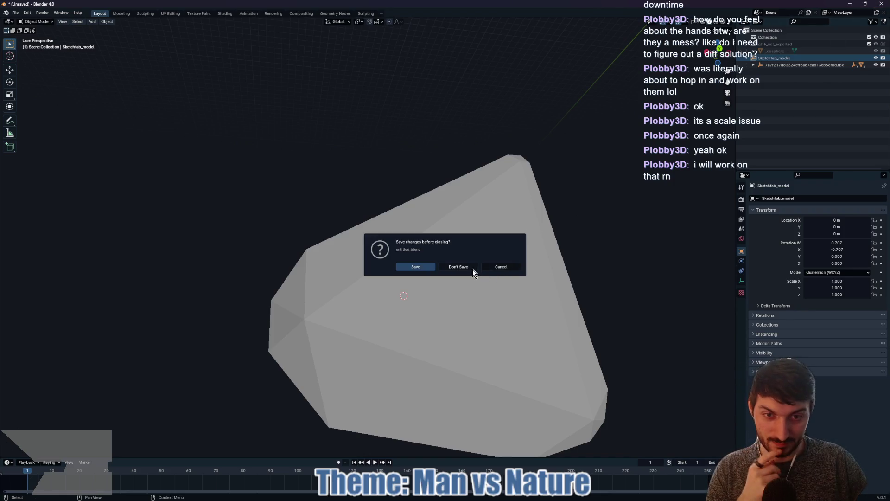
Quit Blender without saving and open Player's player.gd script in Godot's player scene
{"action": "left_click", "coordinate": [472, 268]}
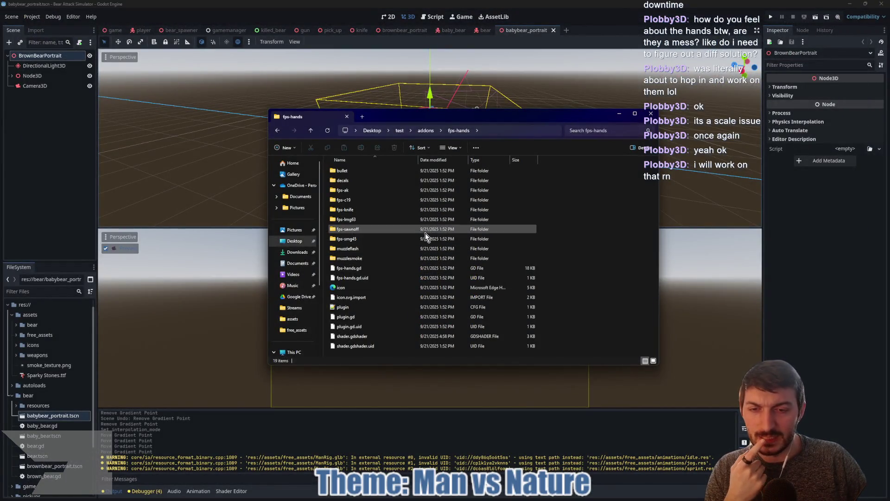
{"action": "left_click", "coordinate": [76, 218]}
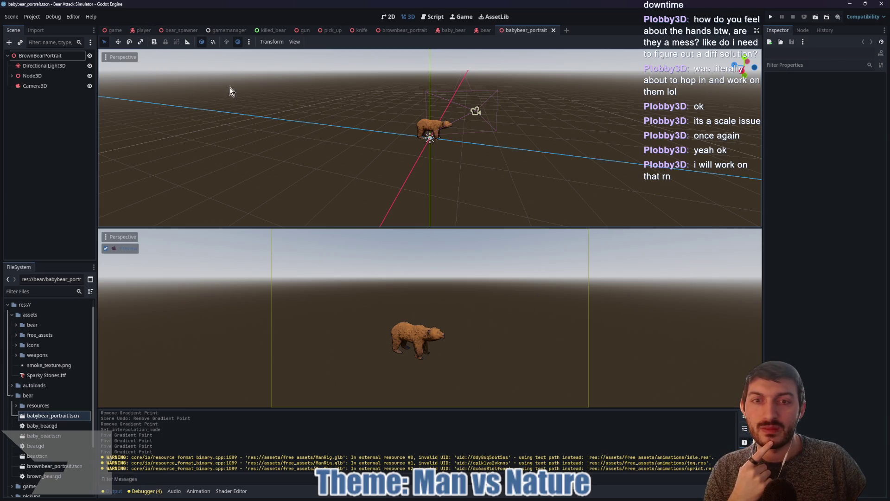
{"action": "left_click", "coordinate": [141, 30]}
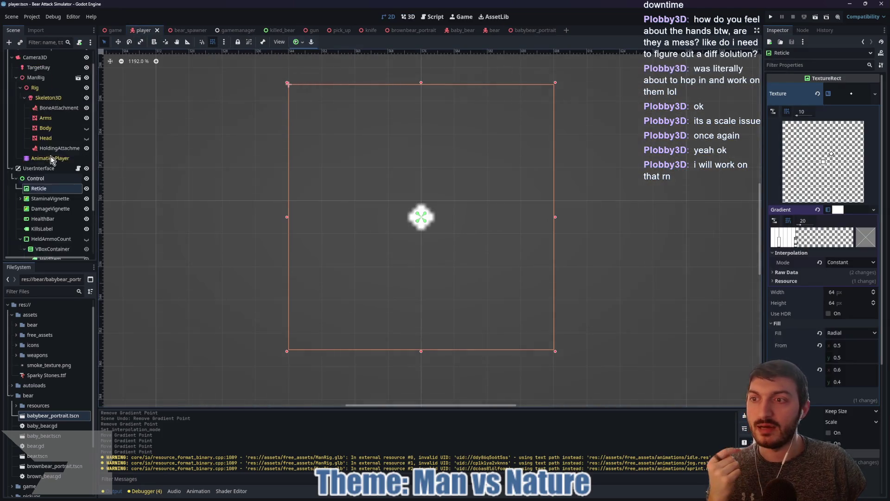
{"action": "scroll", "coordinate": [51, 160], "scroll_direction": "up", "scroll_amount": 1}
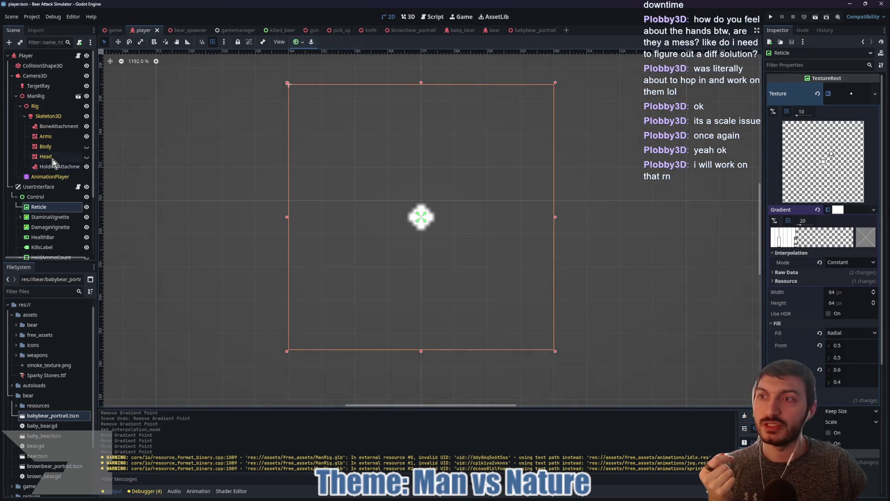
{"action": "left_click", "coordinate": [78, 55]}
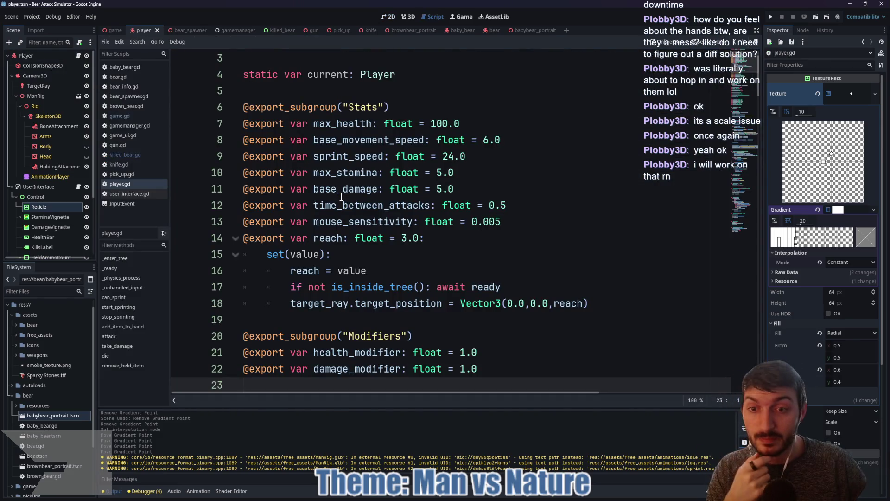
Select all the player.gd code, then bring File Explorer's fps-hands folder forward
{"action": "scroll", "coordinate": [341, 197], "scroll_direction": "down", "scroll_amount": 7}
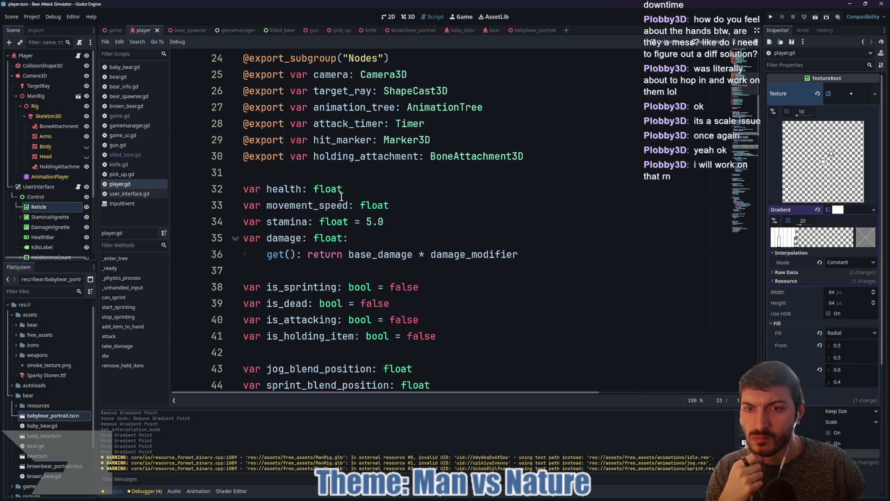
{"action": "scroll", "coordinate": [341, 197], "scroll_direction": "down", "scroll_amount": 5}
{"action": "scroll", "coordinate": [342, 197], "scroll_direction": "down", "scroll_amount": 7}
{"action": "left_click", "coordinate": [341, 197]}
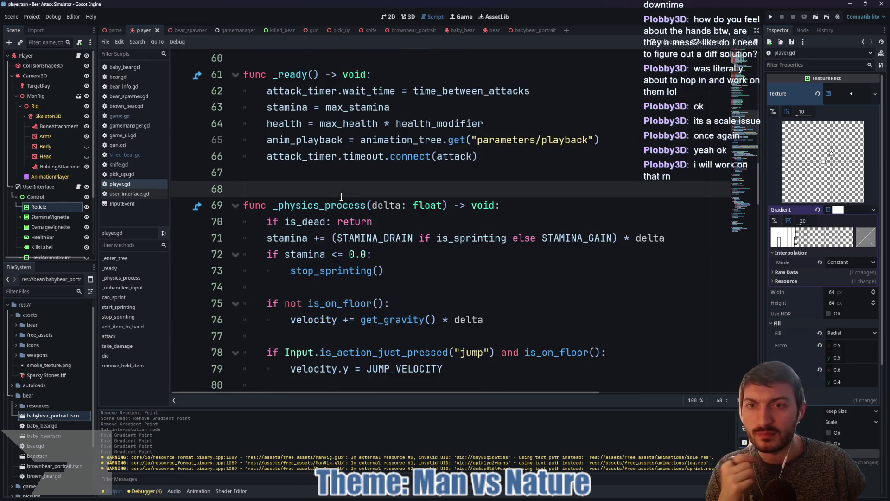
{"action": "key", "text": "ctrl+a"}
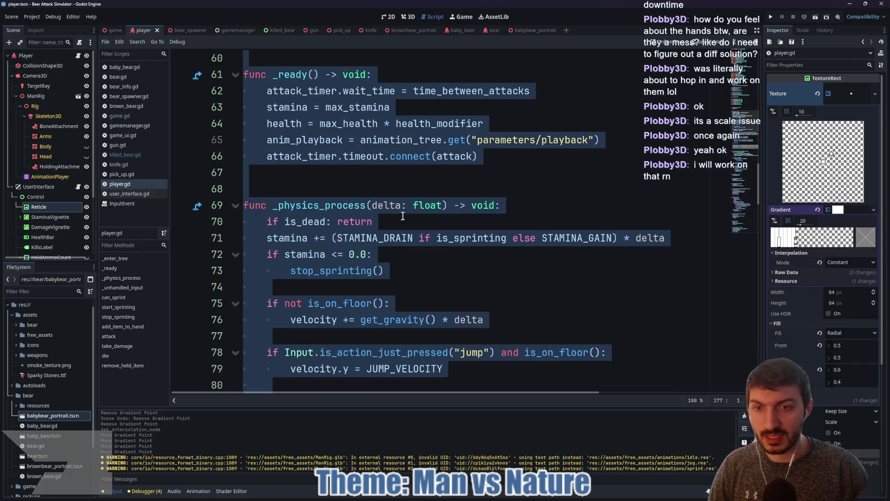
{"action": "left_click", "coordinate": [509, 495]}
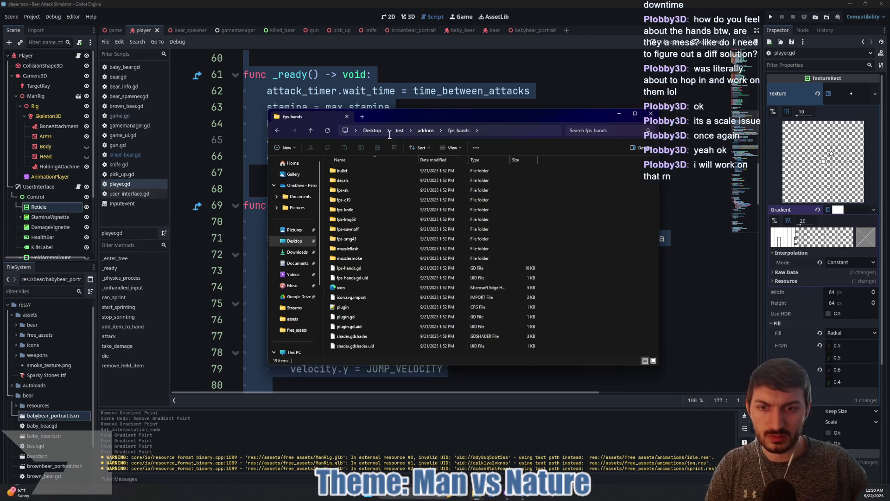
Launch Godot_v4.5-stable_win64 from the Desktop's Godot folder and open the test project
{"action": "left_click", "coordinate": [294, 241]}
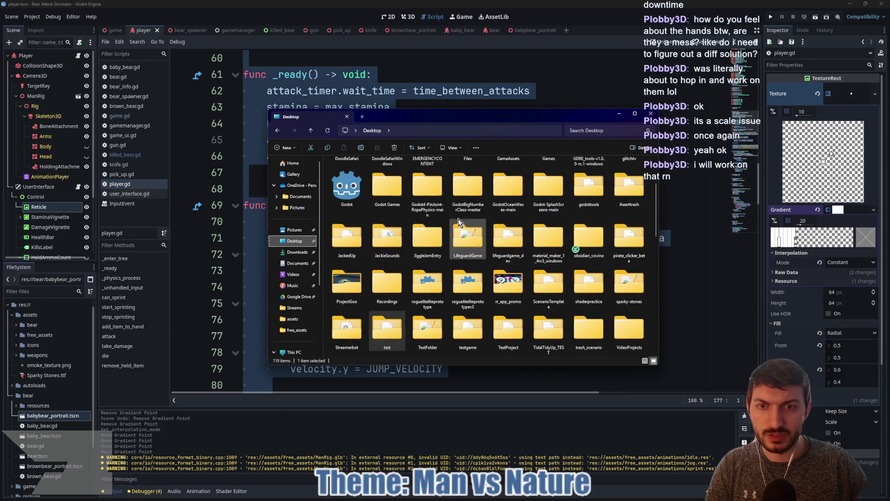
{"action": "double_click", "coordinate": [347, 186]}
{"action": "left_click", "coordinate": [381, 261]}
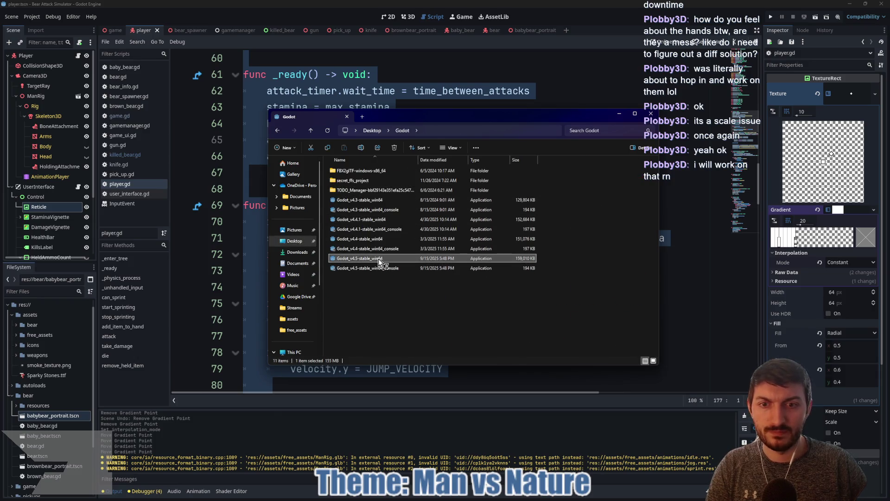
{"action": "double_click", "coordinate": [379, 262]}
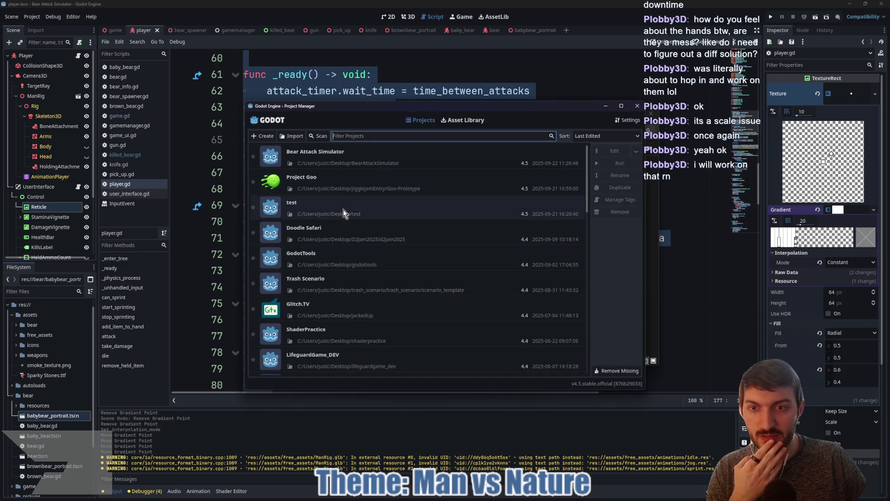
{"action": "key", "text": "alt+F4"}
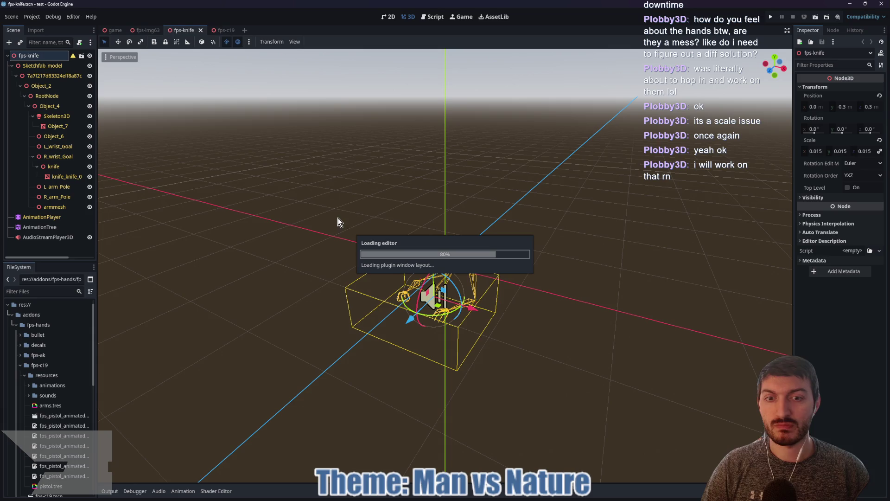
Start a new scene and create a CharacterBody3D root node by searching 'character'
{"action": "left_click", "coordinate": [245, 31]}
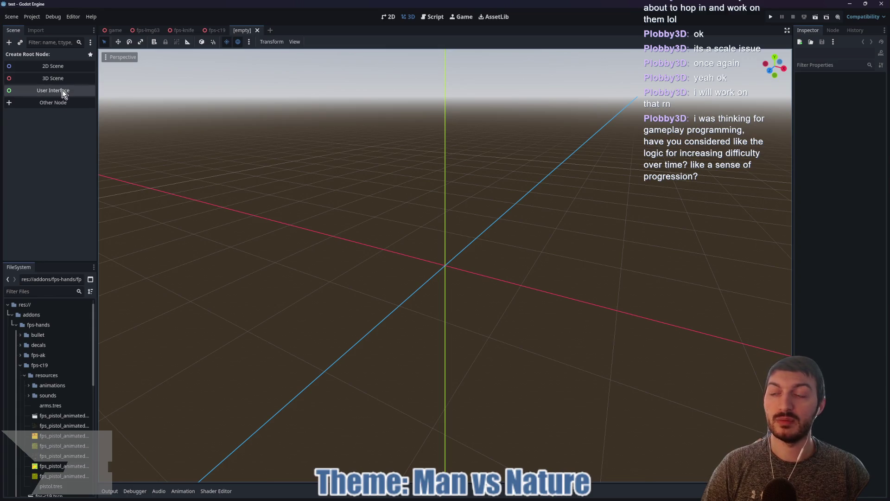
{"action": "key", "text": "ctrl+a"}
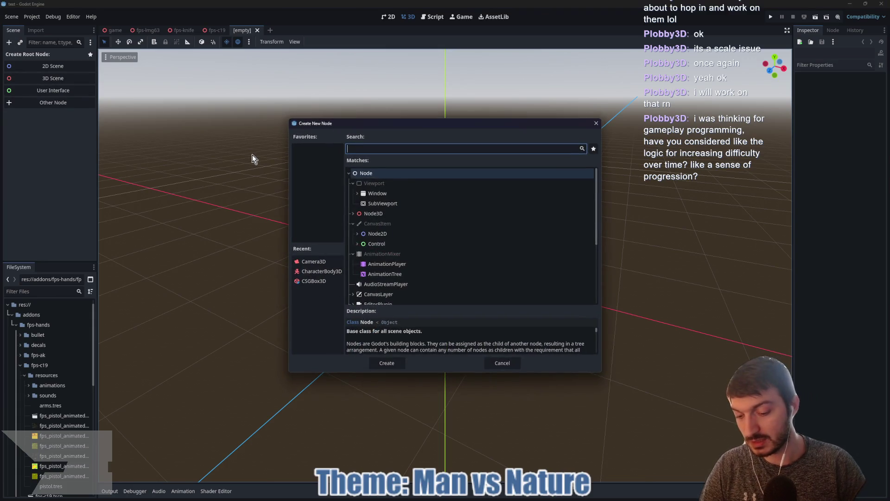
{"action": "type", "text": "character"}
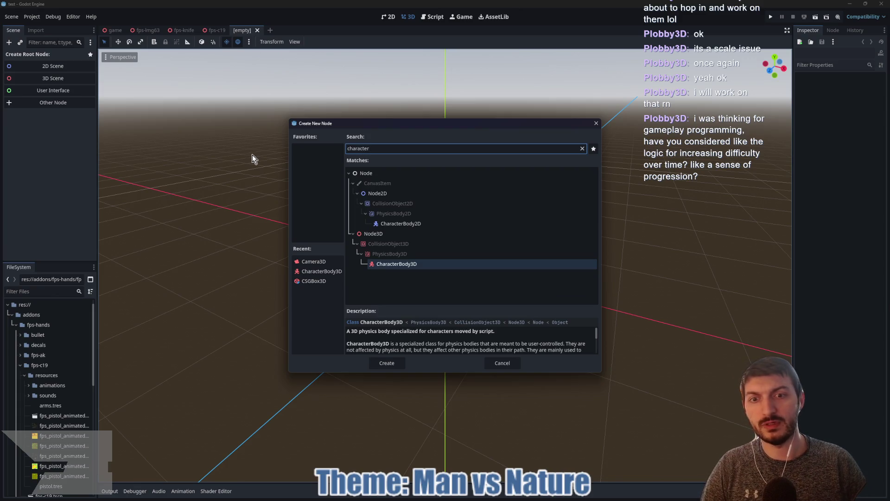
{"action": "key", "text": "Return"}
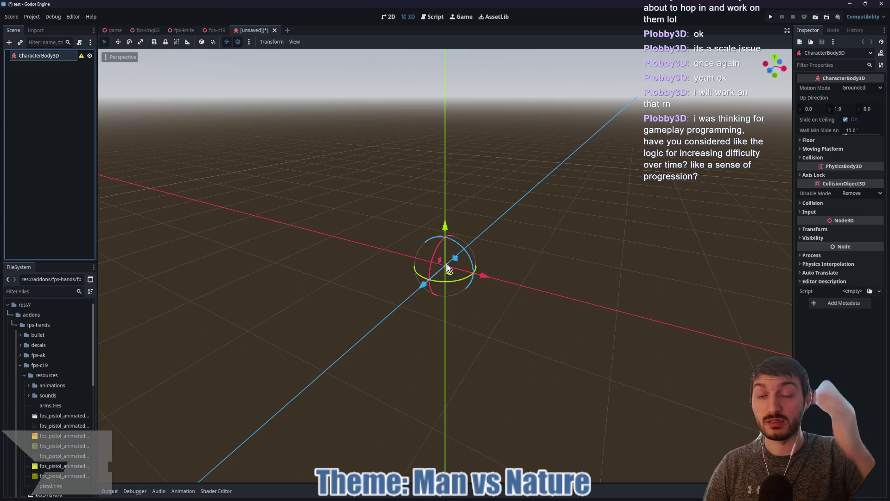
Rename the CharacterBody3D root node to Player
{"action": "double_click", "coordinate": [66, 56]}
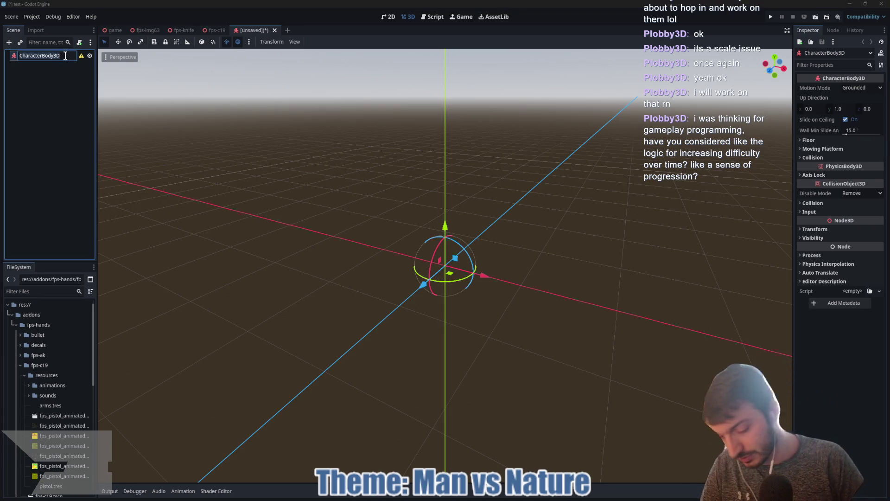
{"action": "type", "text": "Player"}
{"action": "key", "text": "Return"}
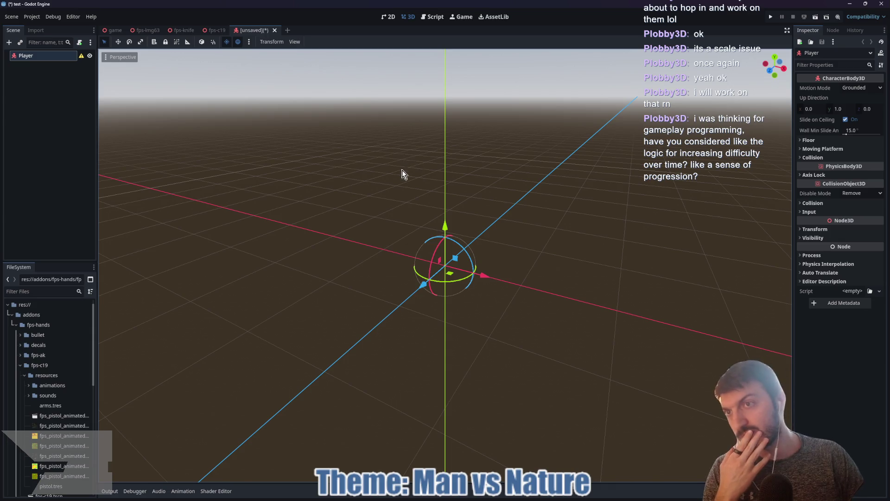
{"action": "left_click_drag", "start_coordinate": [491, 195], "coordinate": [427, 195]}
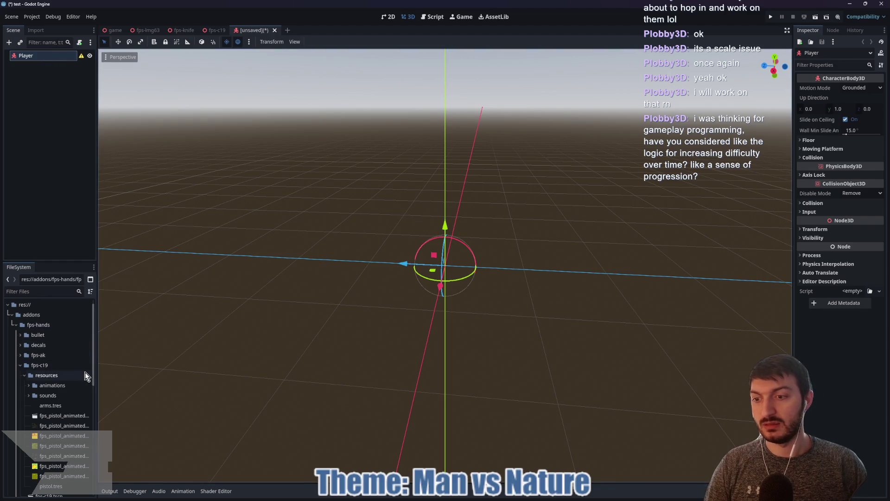
Collapse fps-c19 in the FileSystem and select knife_animated.glb in fps-knife
{"action": "left_click", "coordinate": [63, 419]}
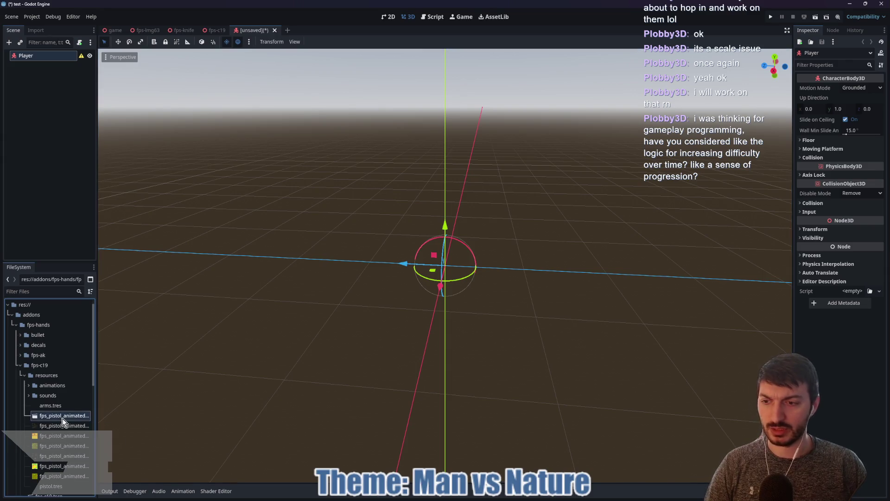
{"action": "scroll", "coordinate": [60, 415], "scroll_direction": "down", "scroll_amount": 3}
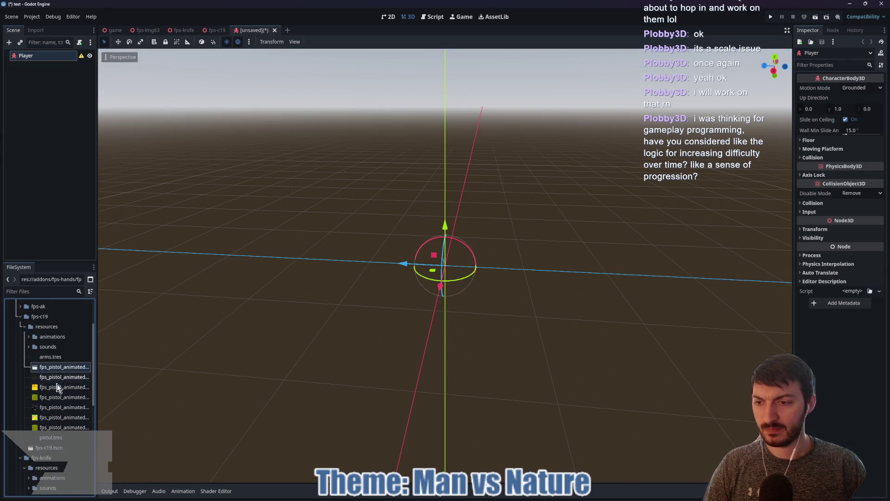
{"action": "left_click", "coordinate": [23, 326]}
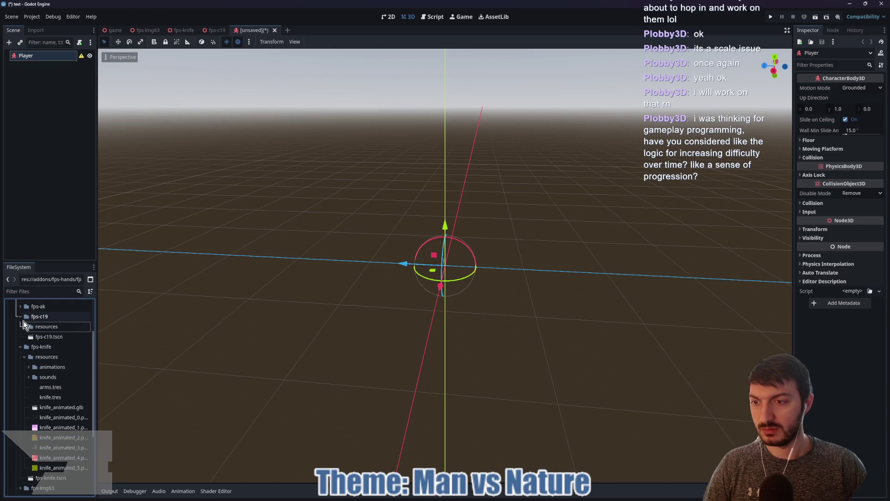
{"action": "left_click", "coordinate": [23, 318]}
{"action": "left_click", "coordinate": [20, 316]}
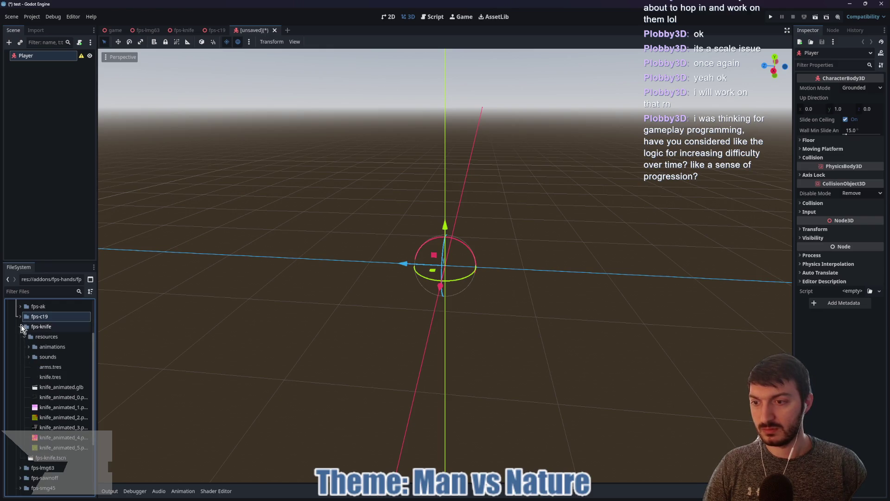
{"action": "left_click", "coordinate": [61, 388]}
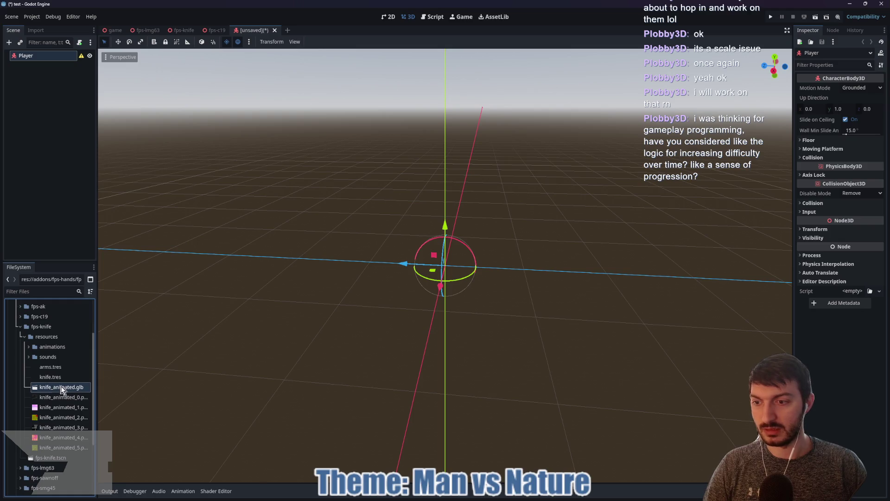
Instance the knife model into the scene and add a Camera3D child under Player
{"action": "mouse_move", "coordinate": [62, 389]}
{"action": "left_mouse_down"}
{"action": "mouse_move", "coordinate": [444, 258]}
{"action": "mouse_move", "coordinate": [66, 388]}
{"action": "mouse_move", "coordinate": [46, 431]}
{"action": "mouse_move", "coordinate": [51, 458]}
{"action": "mouse_move", "coordinate": [93, 417]}
{"action": "mouse_move", "coordinate": [426, 278]}
{"action": "mouse_move", "coordinate": [403, 332]}
{"action": "left_mouse_up"}
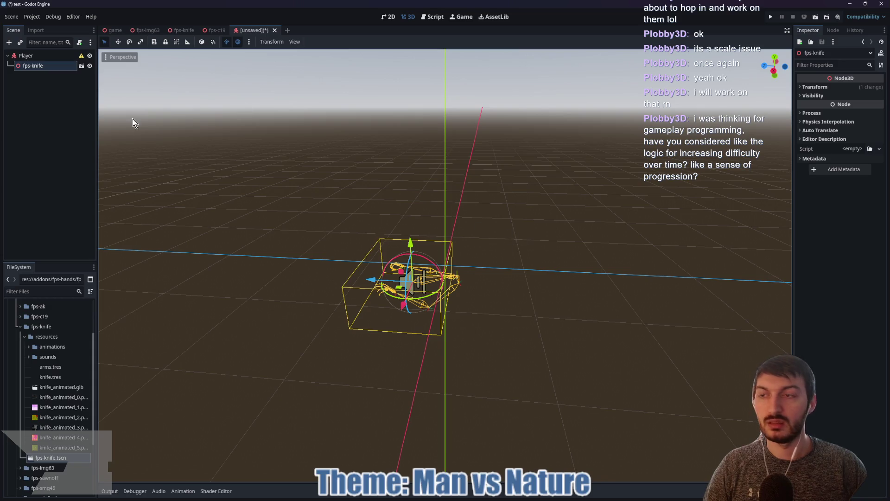
{"action": "left_click", "coordinate": [39, 58]}
{"action": "left_click", "coordinate": [9, 42]}
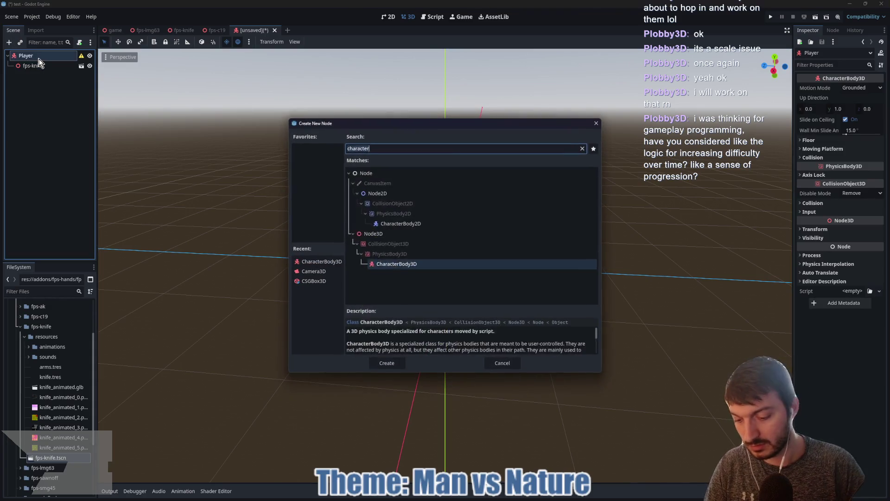
{"action": "type", "text": "camera"}
{"action": "key", "text": "Return"}
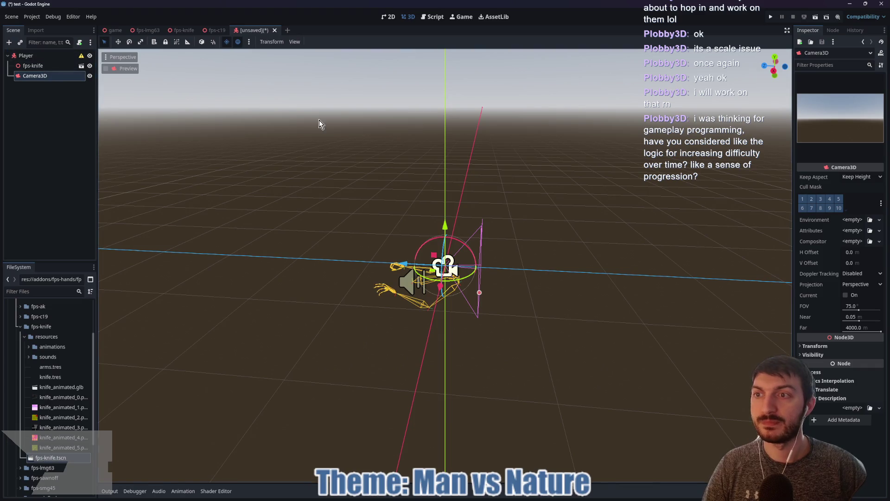
Reparent the fps-knife node under Camera3D and show its transform
{"action": "mouse_move", "coordinate": [605, 229]}
{"action": "left_mouse_down"}
{"action": "mouse_move", "coordinate": [644, 237]}
{"action": "mouse_move", "coordinate": [602, 278]}
{"action": "left_mouse_up"}
{"action": "left_click_drag", "start_coordinate": [353, 313], "coordinate": [320, 236]}
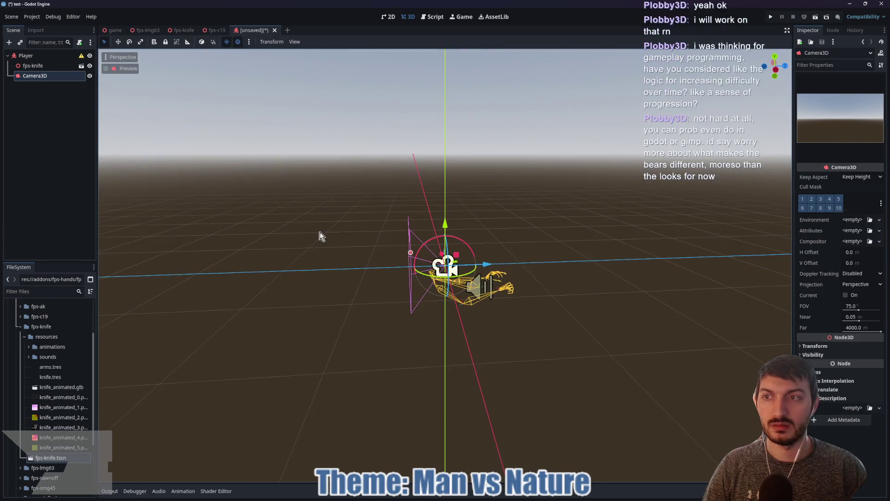
{"action": "left_click", "coordinate": [70, 66]}
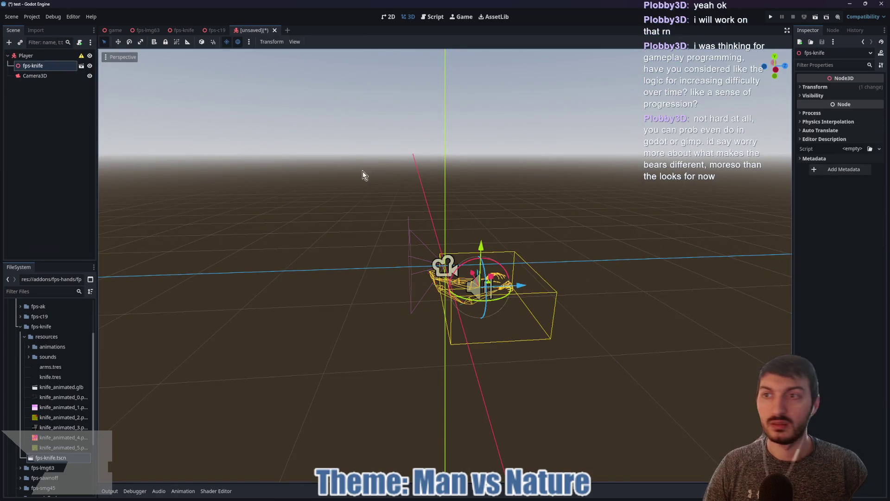
{"action": "left_click_drag", "start_coordinate": [32, 66], "coordinate": [42, 76]}
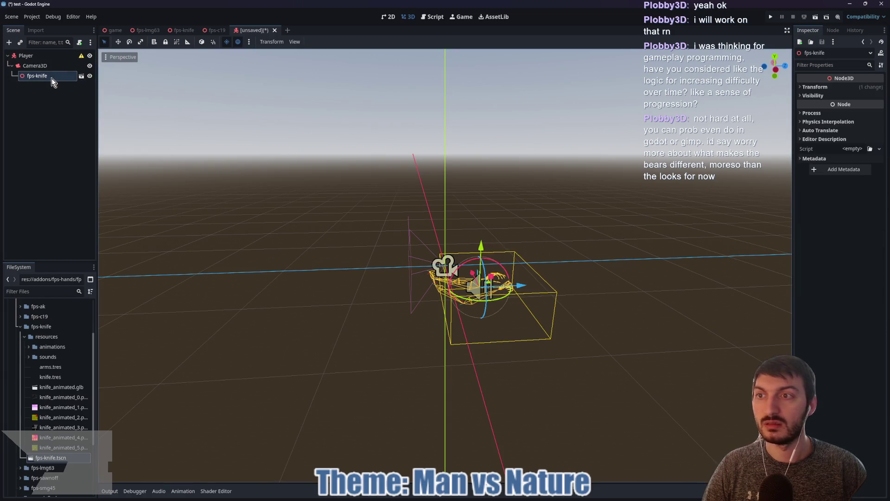
{"action": "left_click", "coordinate": [843, 88]}
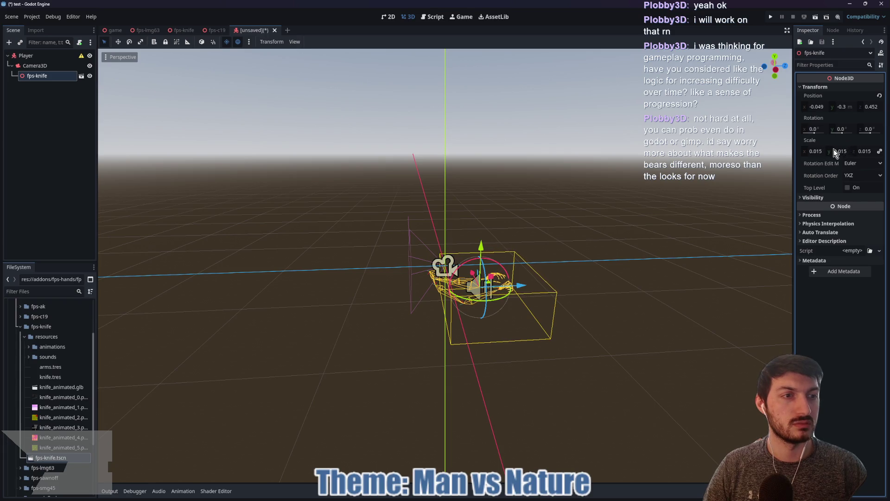
Set the fps-knife's Rotation Y to -180
{"action": "left_click", "coordinate": [844, 129]}
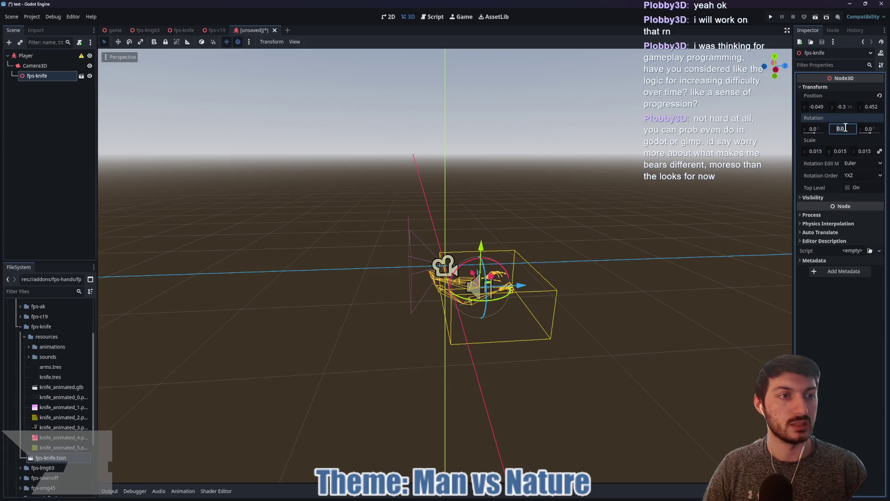
{"action": "type", "text": "-180"}
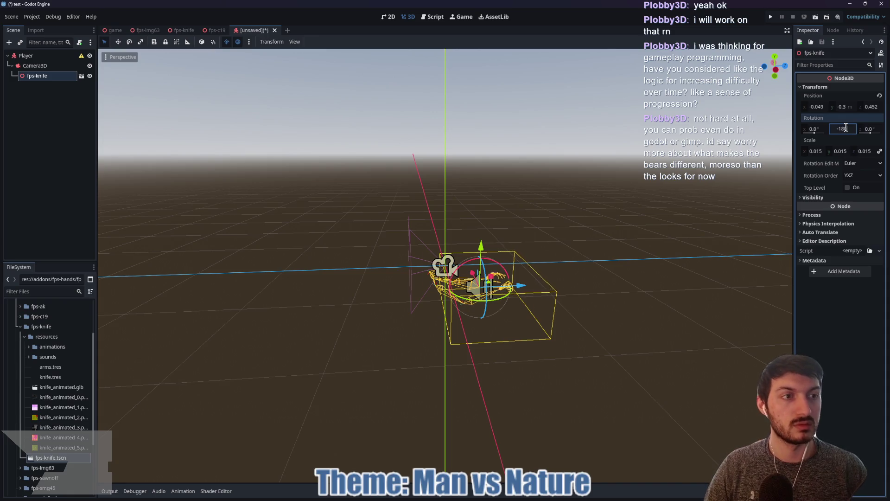
{"action": "key", "text": "Return"}
Reset the fps-knife's Position to 0, 0, 0
{"action": "left_click", "coordinate": [821, 105]}
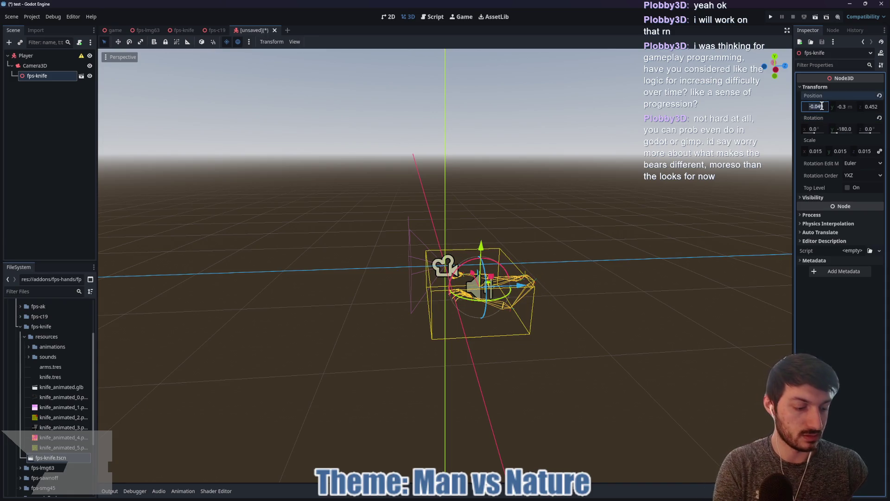
{"action": "type", "text": "0"}
{"action": "key", "text": "Tab"}
{"action": "type", "text": "0"}
{"action": "key", "text": "Tab"}
{"action": "type", "text": "0"}
{"action": "key", "text": "Return"}
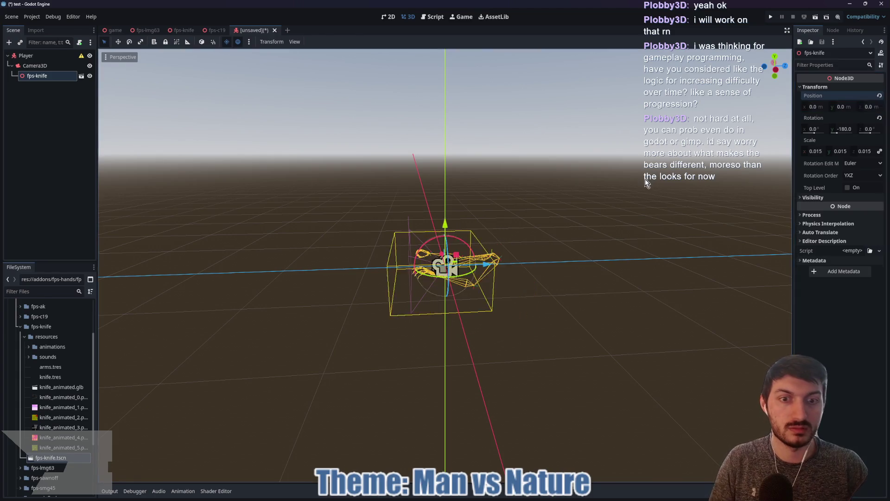
{"action": "left_click", "coordinate": [647, 183]}
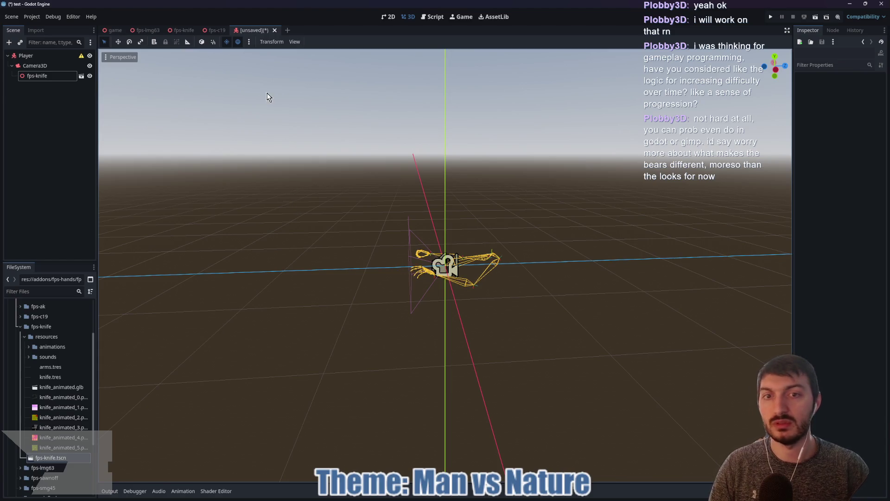
{"action": "left_click", "coordinate": [35, 66]}
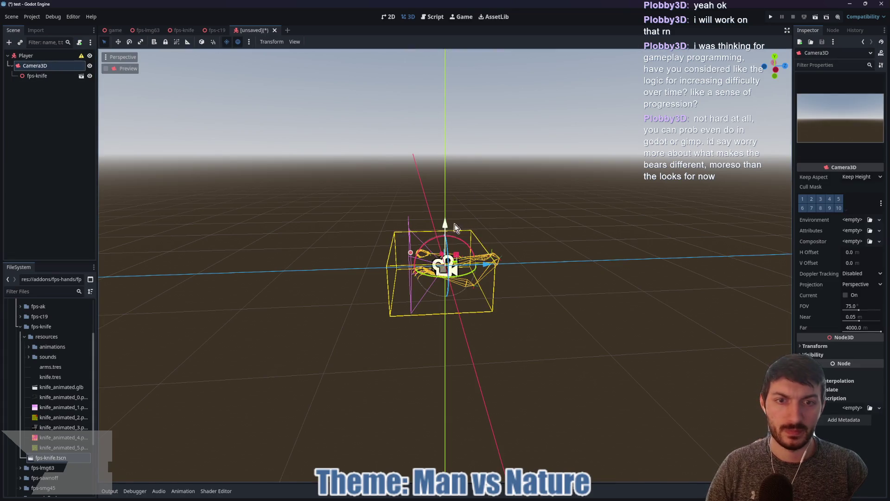
Drag Camera3D upward and lower the fps-knife along its Y axis
{"action": "mouse_move", "coordinate": [446, 227]}
{"action": "left_mouse_down"}
{"action": "mouse_move", "coordinate": [457, 117]}
{"action": "mouse_move", "coordinate": [455, 133]}
{"action": "left_mouse_up"}
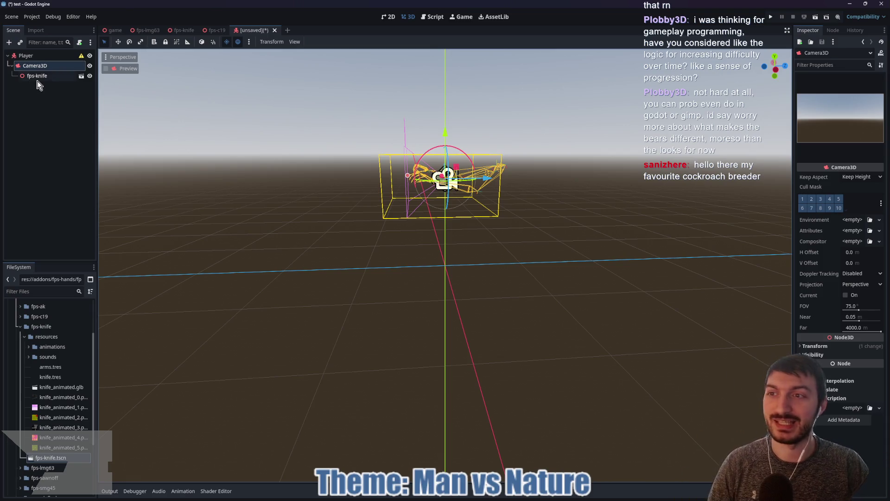
{"action": "left_click", "coordinate": [37, 75]}
{"action": "left_click_drag", "start_coordinate": [445, 138], "coordinate": [446, 183]}
Set Camera3D's Transform Position Y to 1.8
{"action": "left_click", "coordinate": [445, 179]}
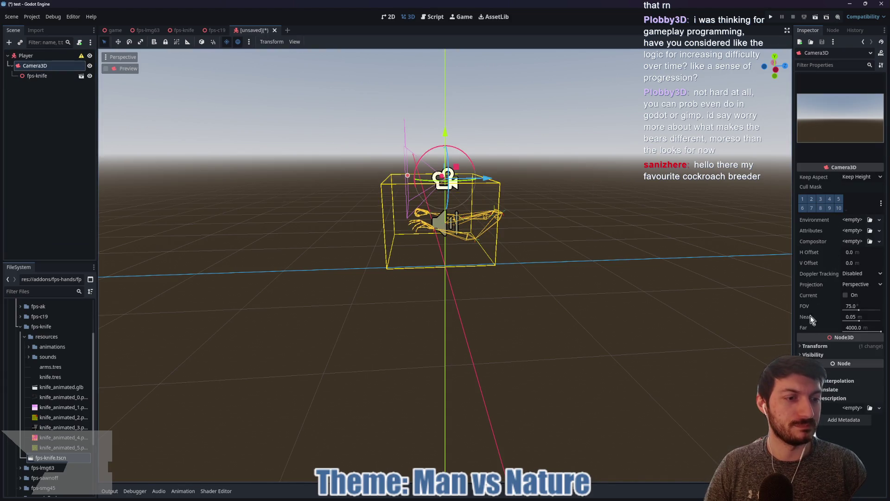
{"action": "left_click", "coordinate": [815, 346]}
{"action": "left_click", "coordinate": [849, 366]}
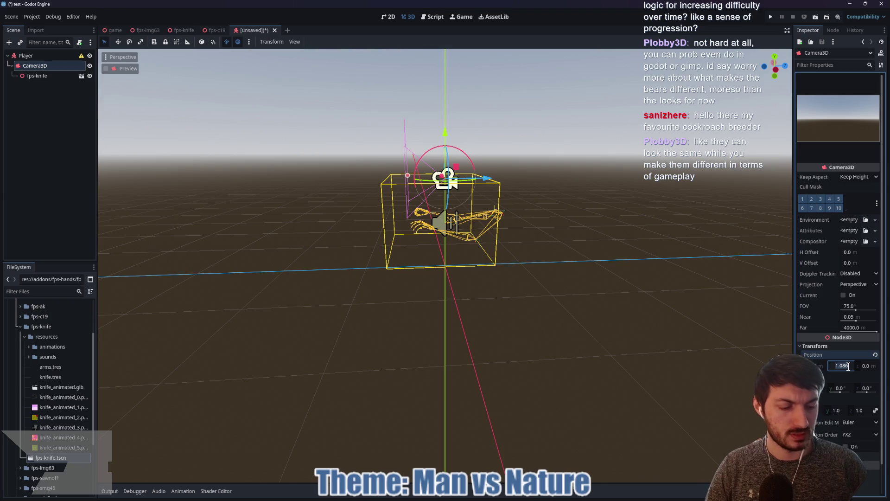
{"action": "type", "text": "2"}
{"action": "key", "text": "Return"}
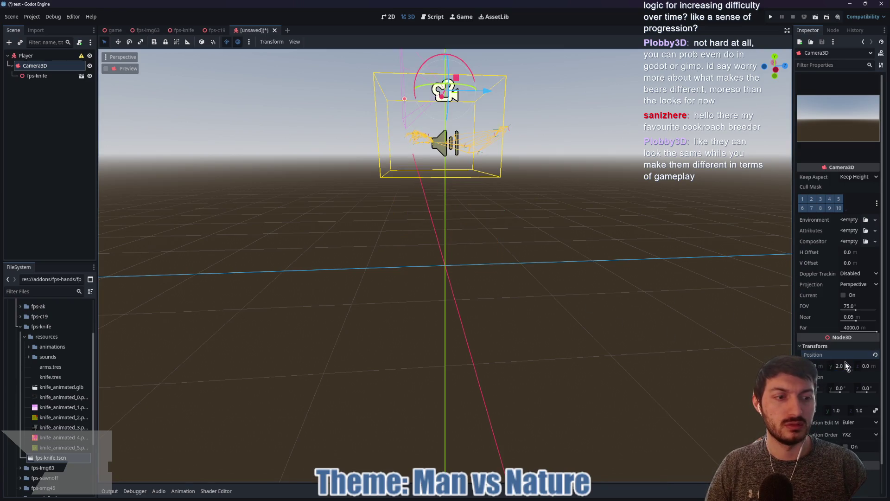
{"action": "left_click", "coordinate": [848, 367]}
{"action": "type", "text": "1.8"}
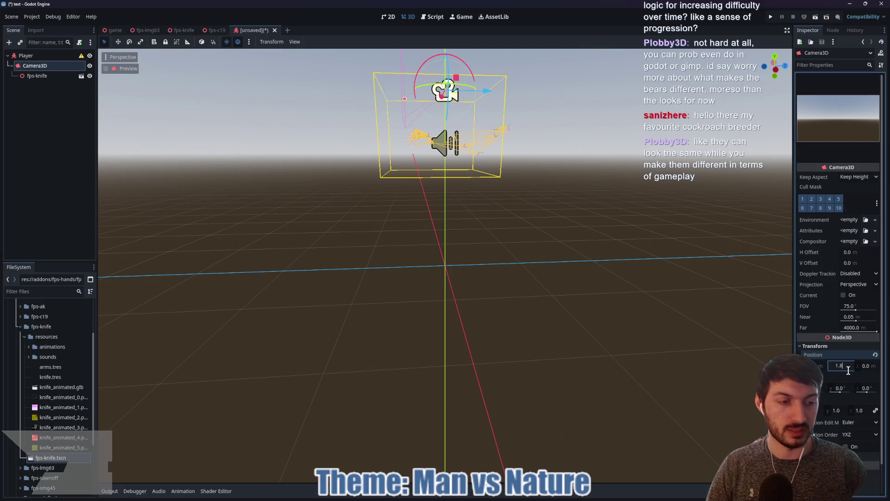
{"action": "key", "text": "Return"}
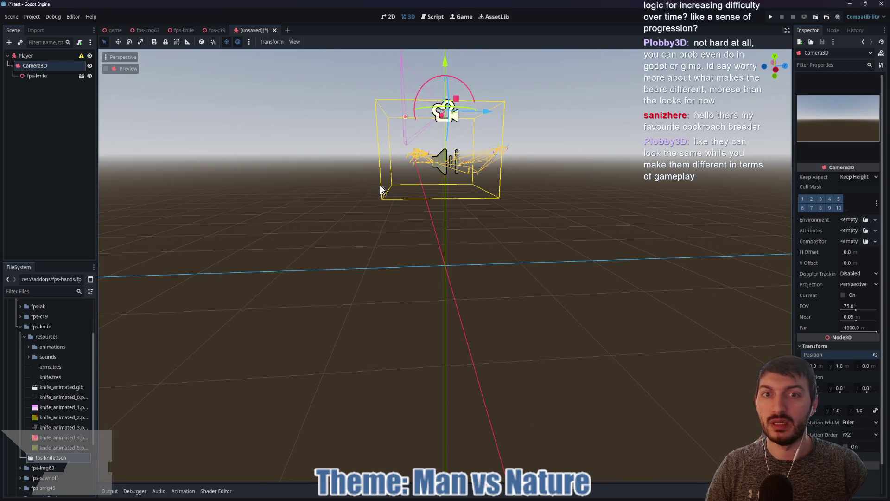
Select fps-knife and frame it in the viewport
{"action": "left_click", "coordinate": [381, 190]}
{"action": "key", "text": "f"}
{"action": "scroll", "coordinate": [508, 182], "scroll_direction": "up", "scroll_amount": 3}
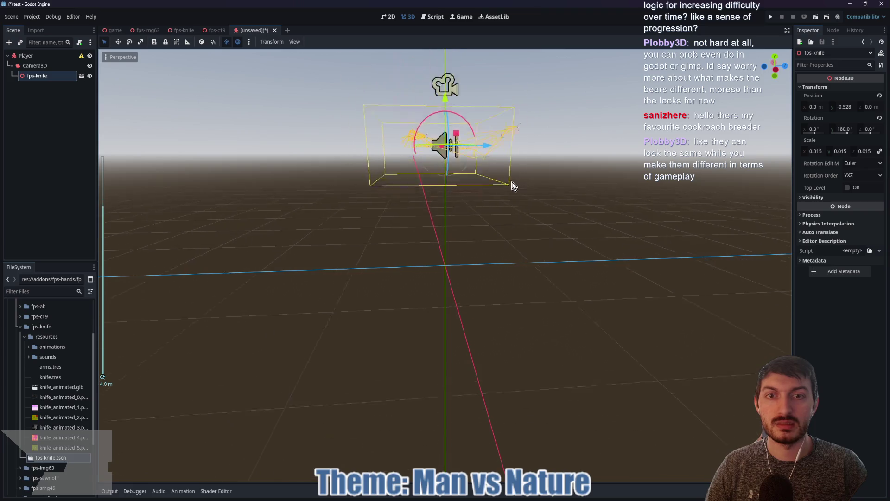
{"action": "left_click", "coordinate": [295, 42]}
Split the editor into 2 stacked viewports and preview Camera3D in the lower one
{"action": "left_click", "coordinate": [317, 63]}
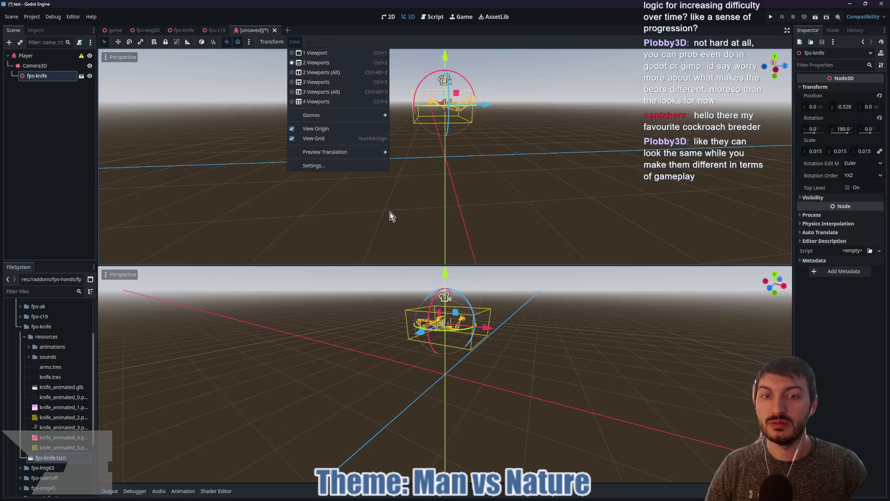
{"action": "left_click", "coordinate": [37, 65]}
{"action": "left_click", "coordinate": [107, 285]}
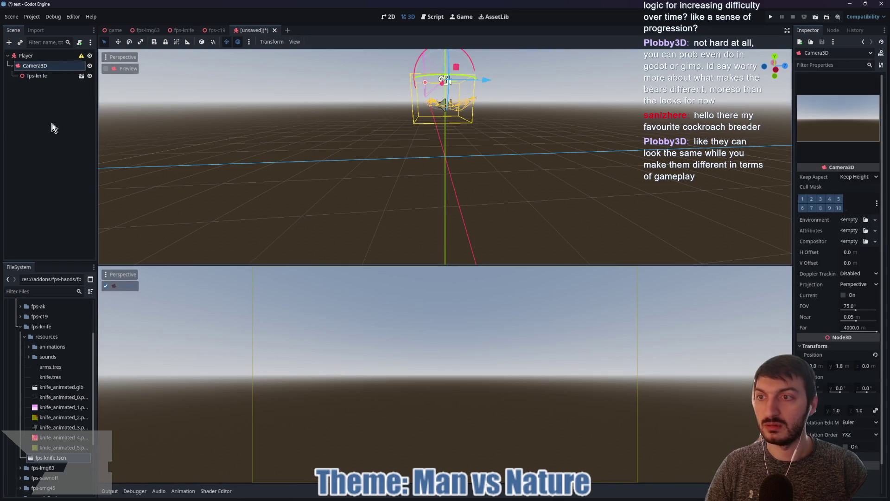
Move the fps-knife down and forward with the gizmo to about Z -0.701
{"action": "left_click", "coordinate": [37, 76]}
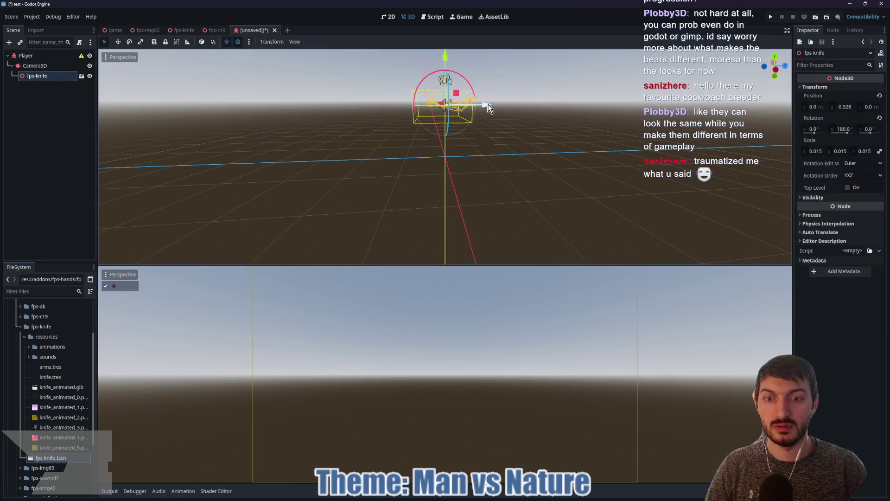
{"action": "scroll", "coordinate": [536, 125], "scroll_direction": "up", "scroll_amount": 3}
{"action": "left_click_drag", "start_coordinate": [541, 105], "coordinate": [521, 201]}
{"action": "scroll", "coordinate": [522, 195], "scroll_direction": "down", "scroll_amount": 2}
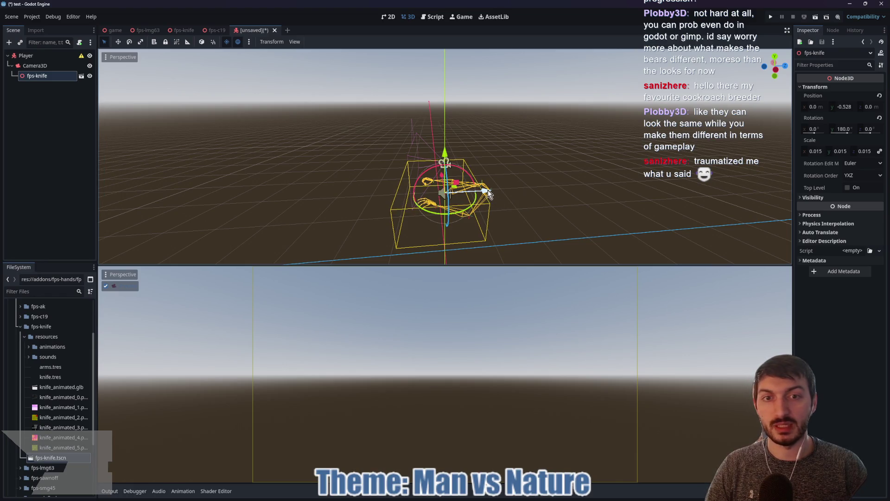
{"action": "mouse_move", "coordinate": [488, 191]}
{"action": "left_mouse_down"}
{"action": "mouse_move", "coordinate": [465, 188]}
{"action": "mouse_move", "coordinate": [424, 149]}
{"action": "mouse_move", "coordinate": [422, 121]}
{"action": "left_mouse_up"}
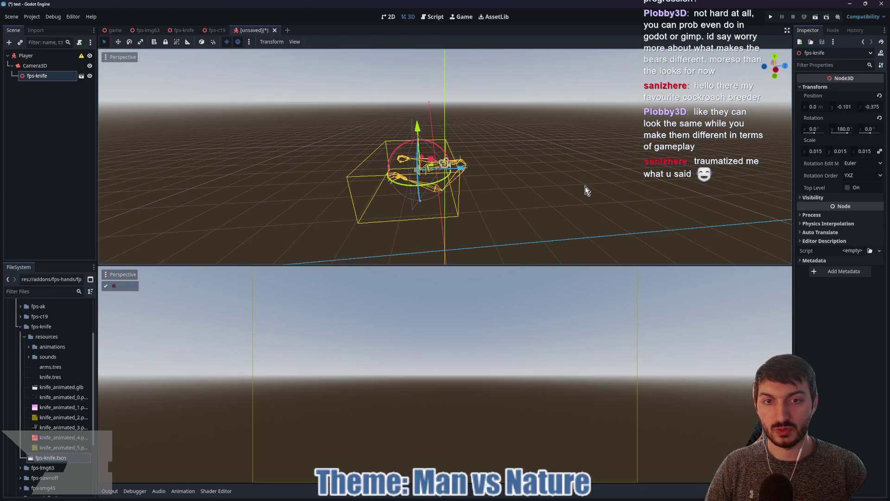
{"action": "mouse_move", "coordinate": [585, 190]}
{"action": "left_mouse_down"}
{"action": "mouse_move", "coordinate": [467, 188]}
{"action": "mouse_move", "coordinate": [499, 207]}
{"action": "mouse_move", "coordinate": [588, 184]}
{"action": "left_mouse_up"}
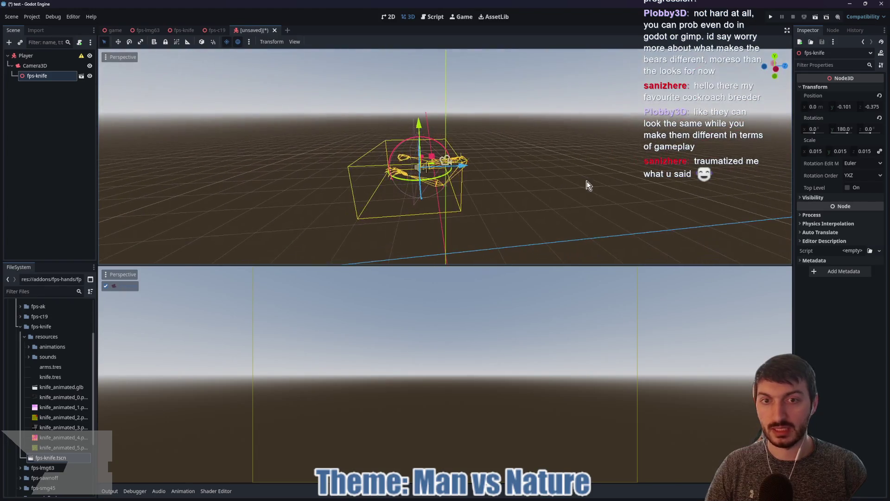
{"action": "left_click_drag", "start_coordinate": [418, 120], "coordinate": [420, 150]}
{"action": "left_click_drag", "start_coordinate": [549, 198], "coordinate": [556, 192]}
{"action": "left_click_drag", "start_coordinate": [463, 192], "coordinate": [441, 192]}
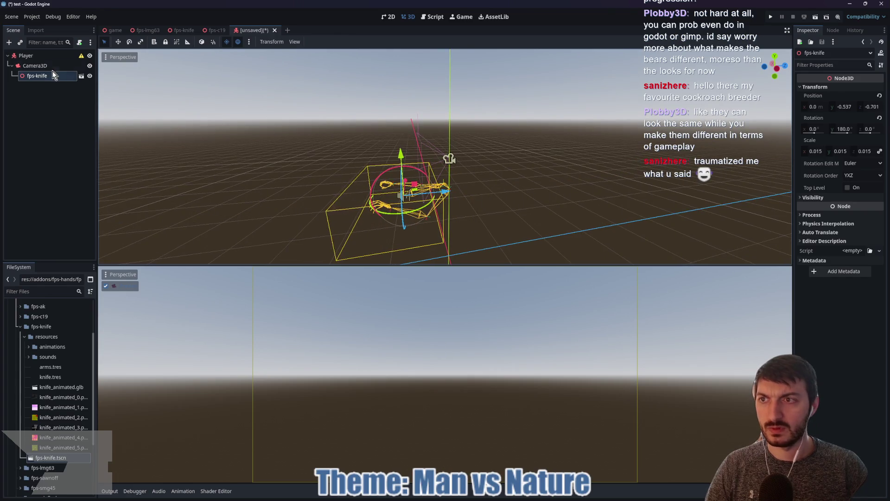
Set Camera3D's FOV to 90 and nudge the knife up to Y -0.468
{"action": "left_click", "coordinate": [449, 159]}
{"action": "left_click", "coordinate": [856, 305]}
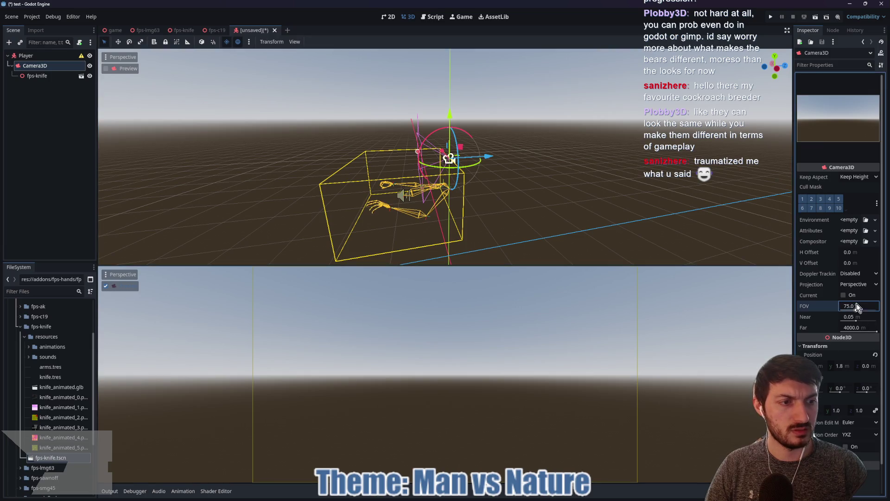
{"action": "type", "text": "90"}
{"action": "key", "text": "Return"}
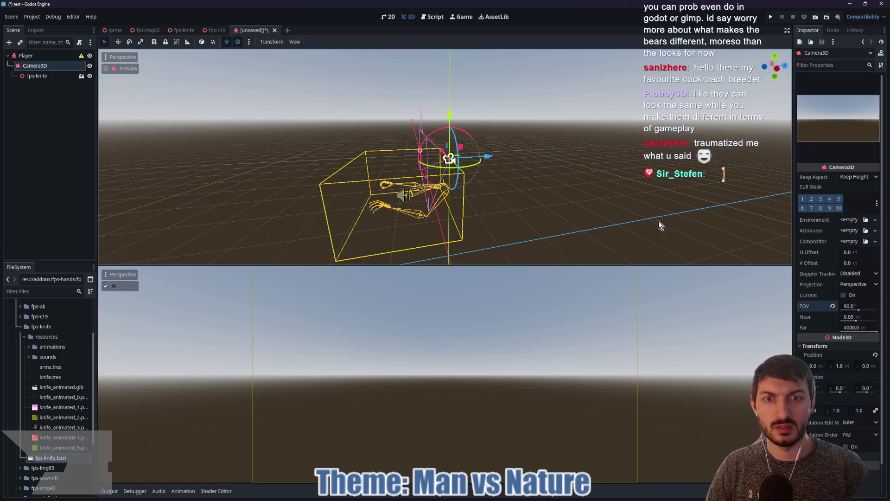
{"action": "left_click", "coordinate": [52, 78]}
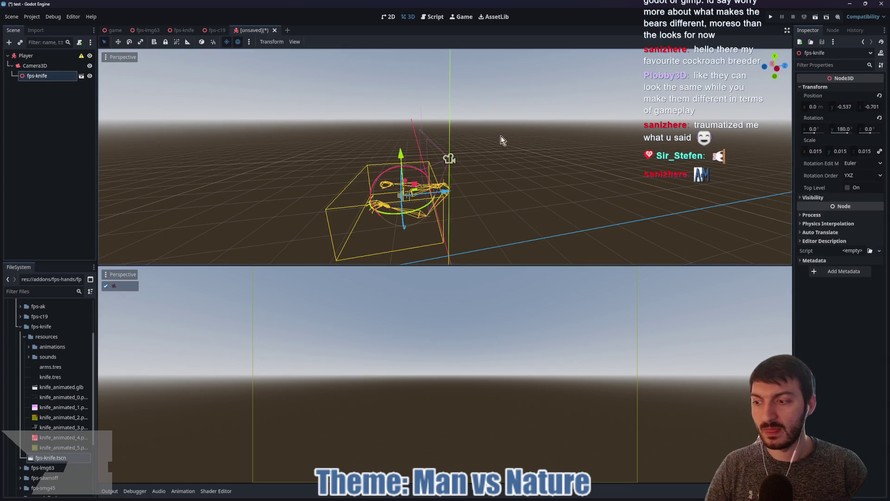
{"action": "mouse_move", "coordinate": [401, 153]}
{"action": "left_mouse_down"}
{"action": "mouse_move", "coordinate": [410, 110]}
{"action": "mouse_move", "coordinate": [424, 155]}
{"action": "mouse_move", "coordinate": [425, 146]}
{"action": "left_mouse_up"}
Enable Editable Children on the fps-knife node
{"action": "right_click", "coordinate": [29, 78]}
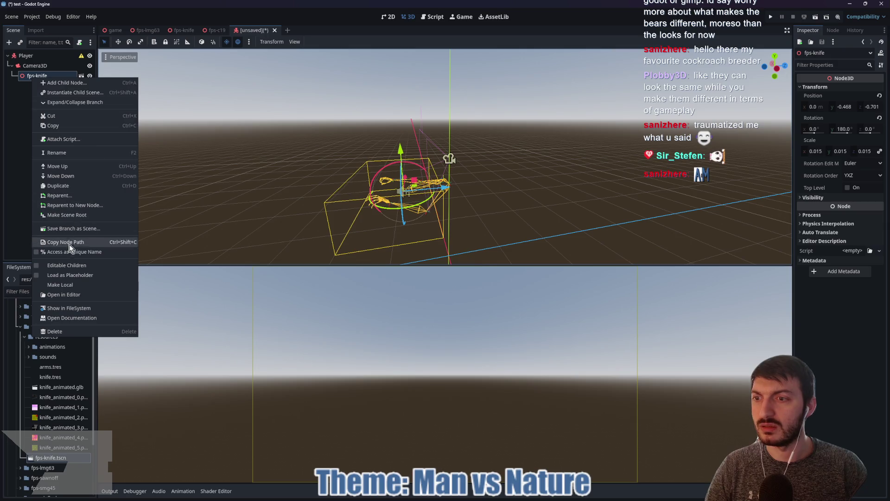
{"action": "left_click", "coordinate": [66, 267]}
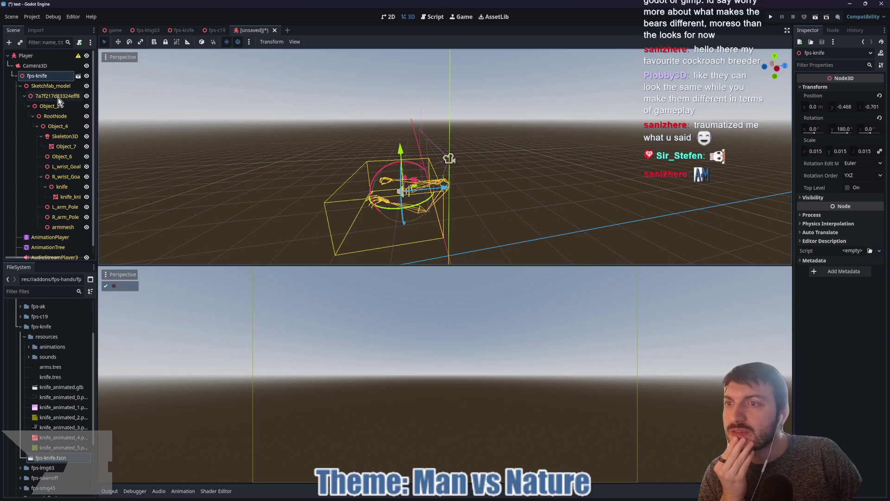
{"action": "left_click", "coordinate": [58, 97]}
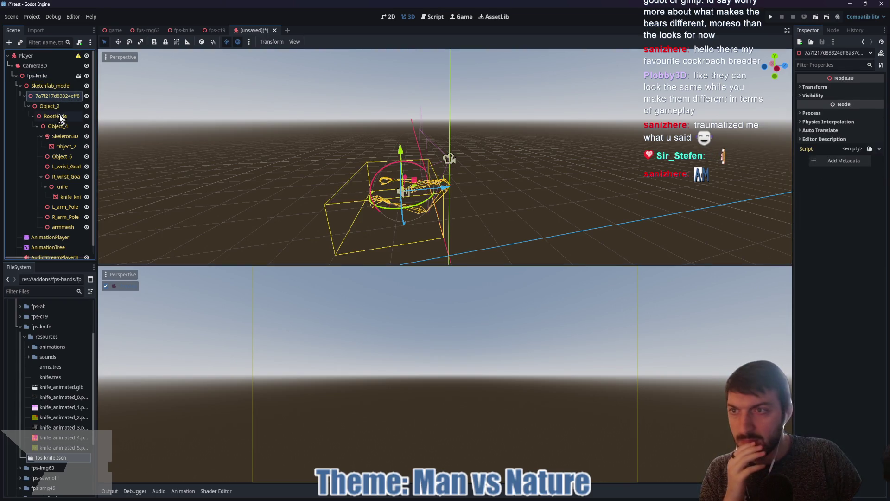
{"action": "scroll", "coordinate": [60, 127], "scroll_direction": "down", "scroll_amount": 1}
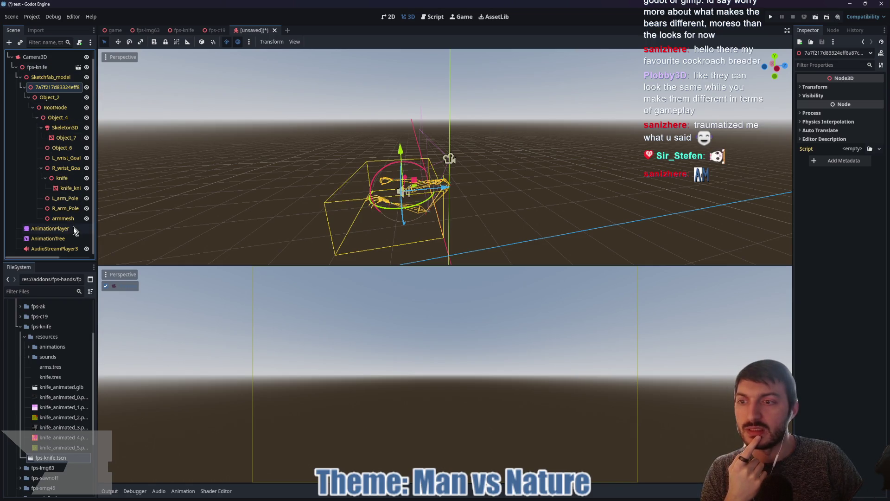
Give the Object_7 arm and knife_knife_0 meshes a white surface material override
{"action": "left_click", "coordinate": [64, 138]}
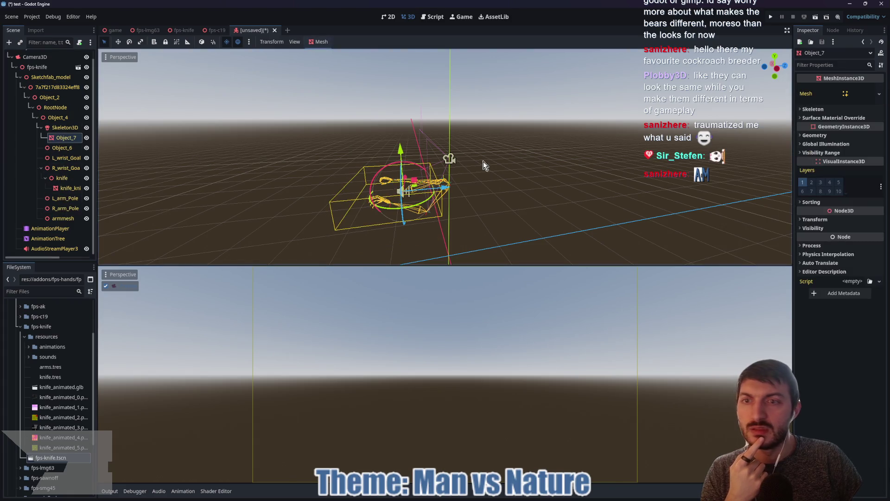
{"action": "left_click", "coordinate": [824, 117]}
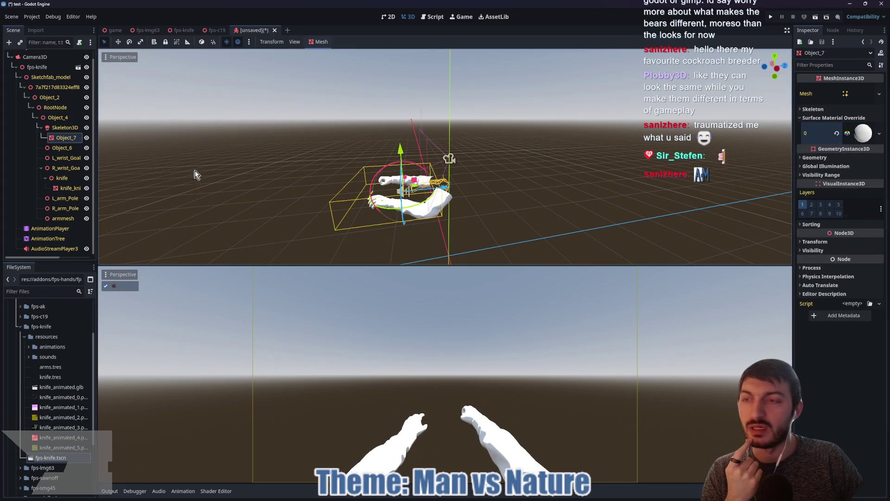
{"action": "left_click", "coordinate": [69, 188]}
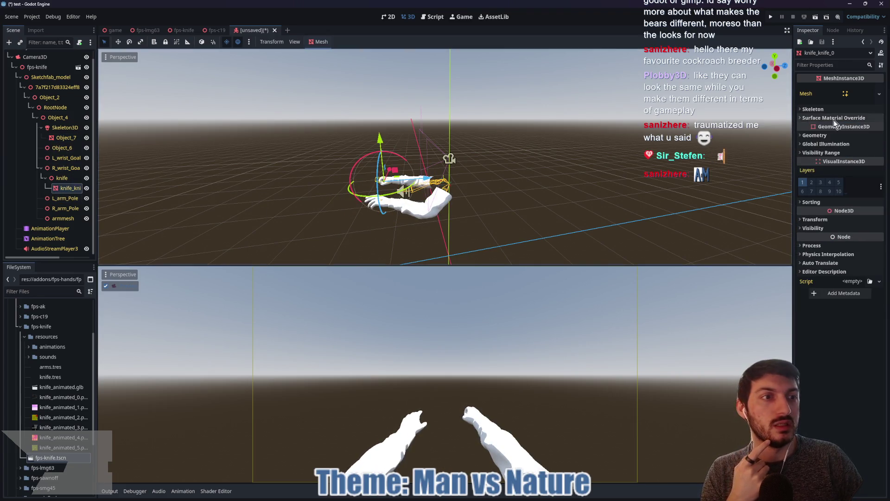
{"action": "left_click", "coordinate": [841, 129]}
{"action": "left_click", "coordinate": [856, 149]}
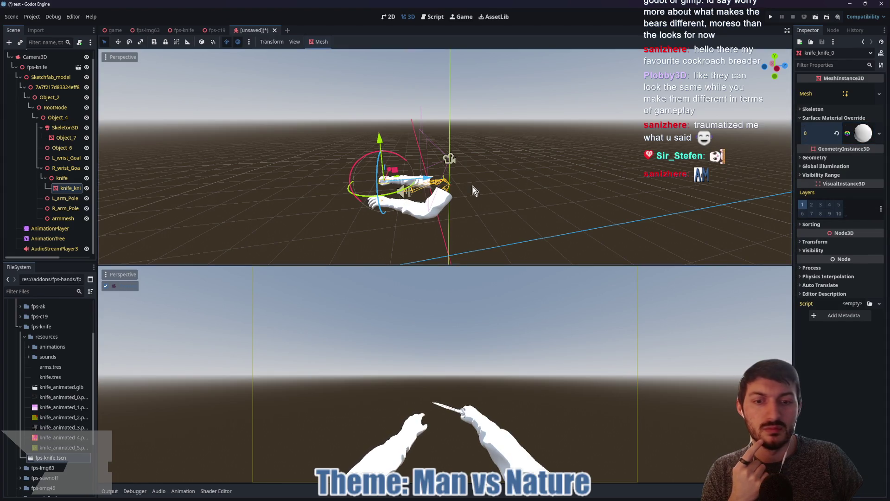
{"action": "left_click", "coordinate": [37, 67]}
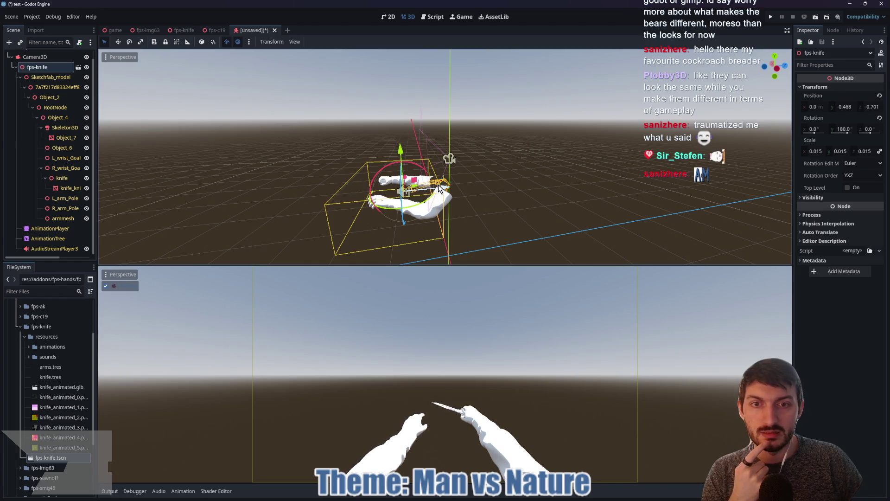
Move the fps-knife rig to Y -0.324, Z -0.499 with the G move tool
{"action": "key", "text": "g"}
{"action": "key", "text": "z"}
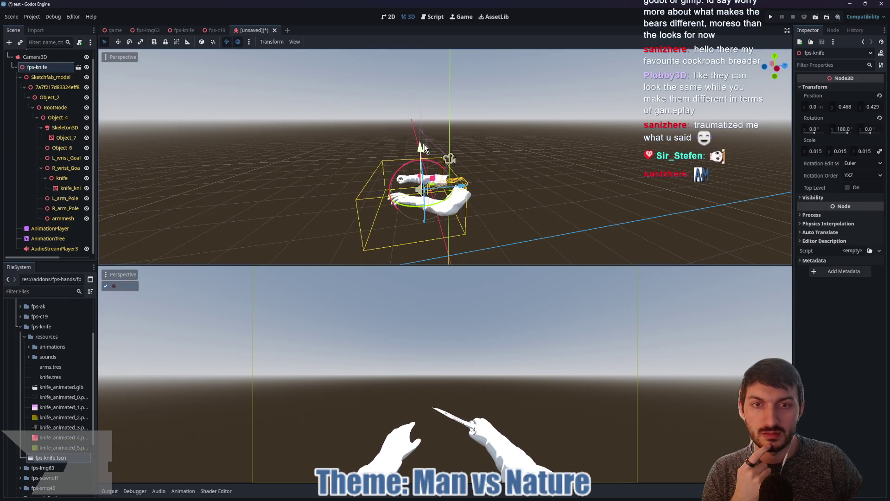
{"action": "key", "text": "y"}
{"action": "left_click", "coordinate": [427, 148]}
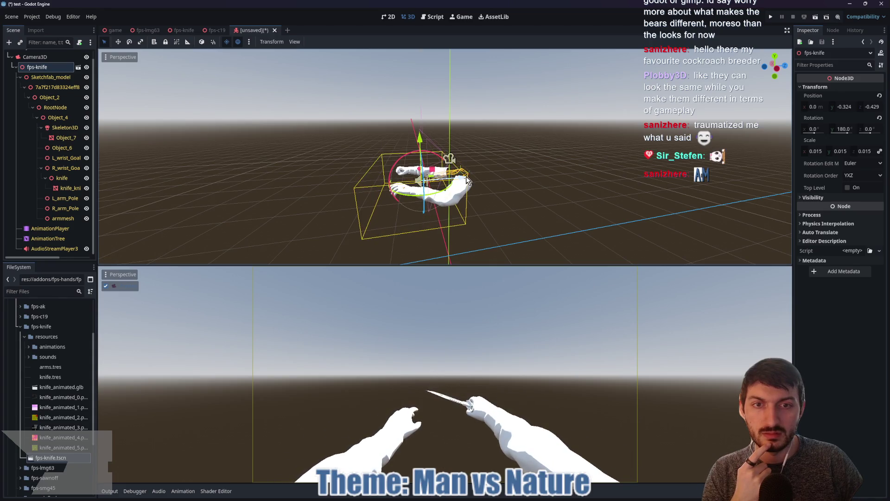
{"action": "key", "text": "g"}
{"action": "key", "text": "z"}
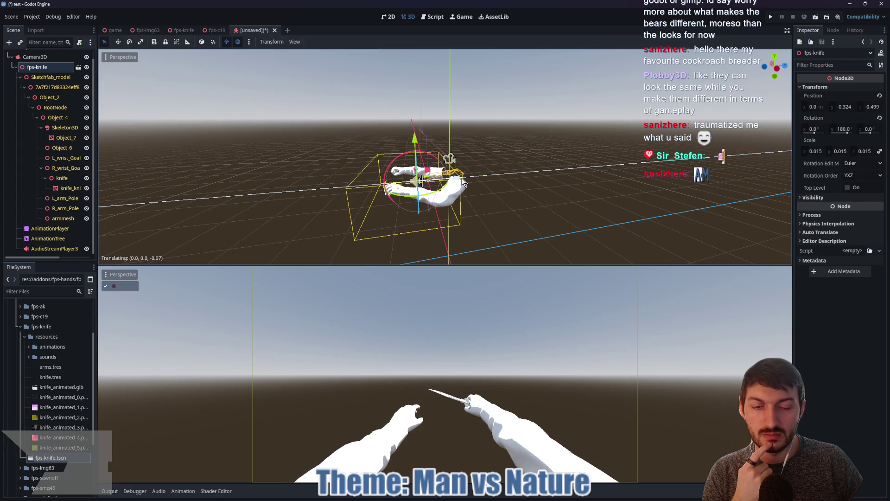
{"action": "left_click", "coordinate": [463, 183]}
Revert Camera3D's field of view to 75 and collapse the Camera3D branch
{"action": "left_click", "coordinate": [35, 56]}
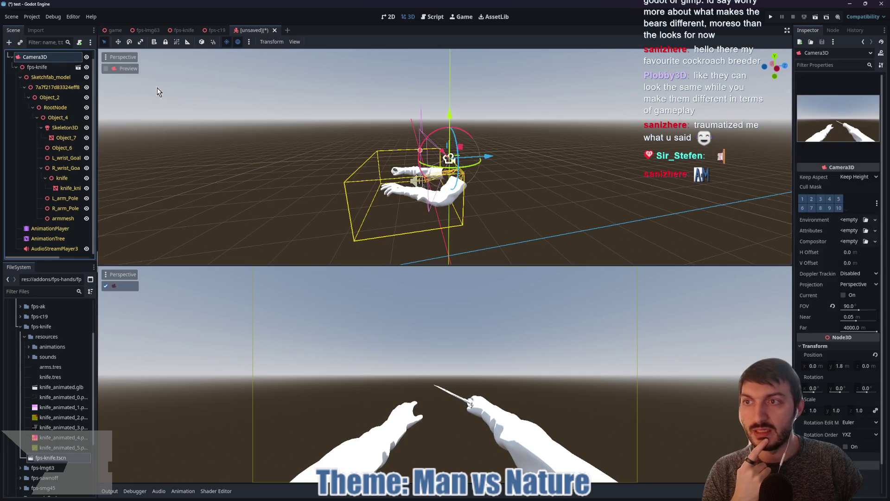
{"action": "left_click", "coordinate": [832, 306]}
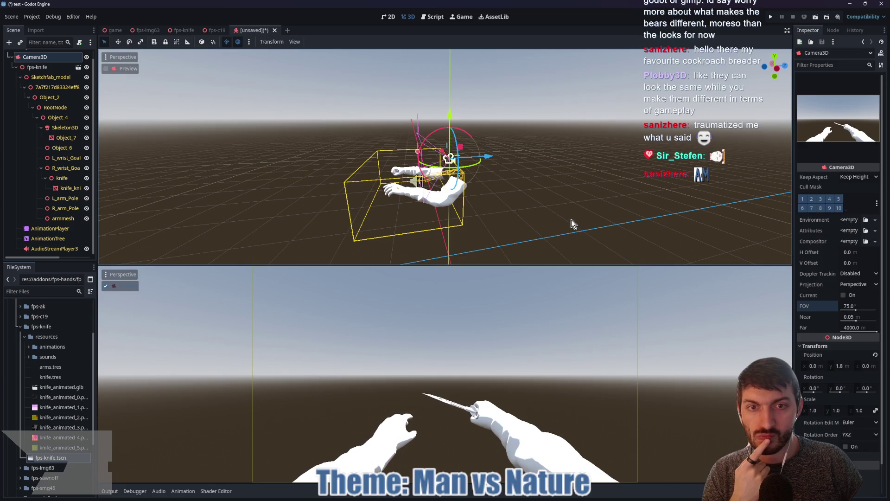
{"action": "left_click_drag", "start_coordinate": [574, 224], "coordinate": [516, 214]}
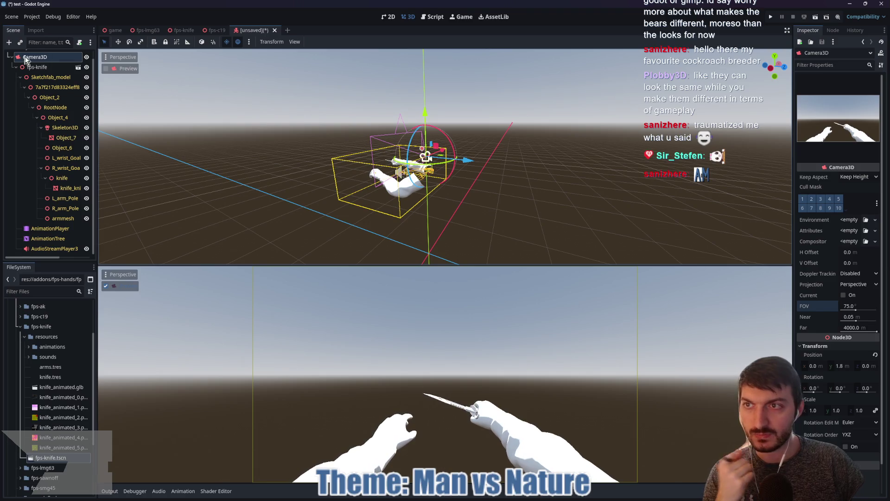
{"action": "scroll", "coordinate": [58, 70], "scroll_direction": "up", "scroll_amount": 1}
{"action": "left_click", "coordinate": [54, 58]}
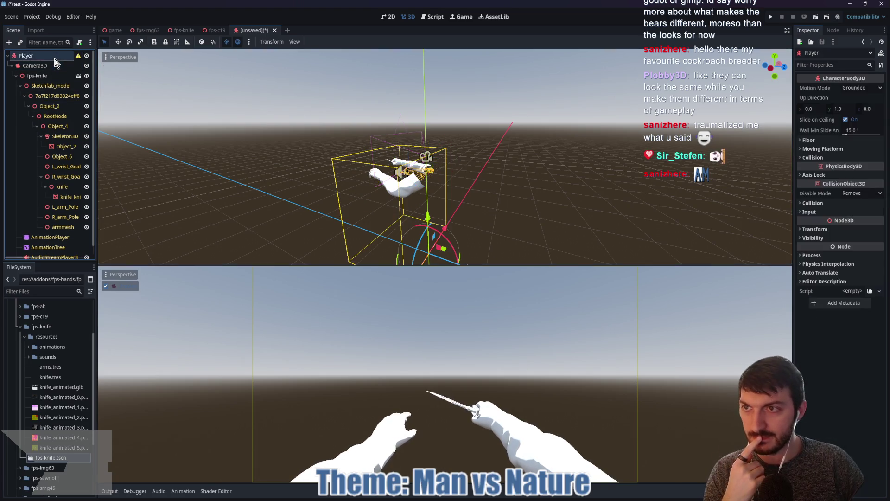
{"action": "left_click", "coordinate": [12, 65]}
Add a CollisionShape3D child under Player
{"action": "key", "text": "ctrl+a"}
{"action": "key", "text": "ctrl+a"}
{"action": "type", "text": "collision"}
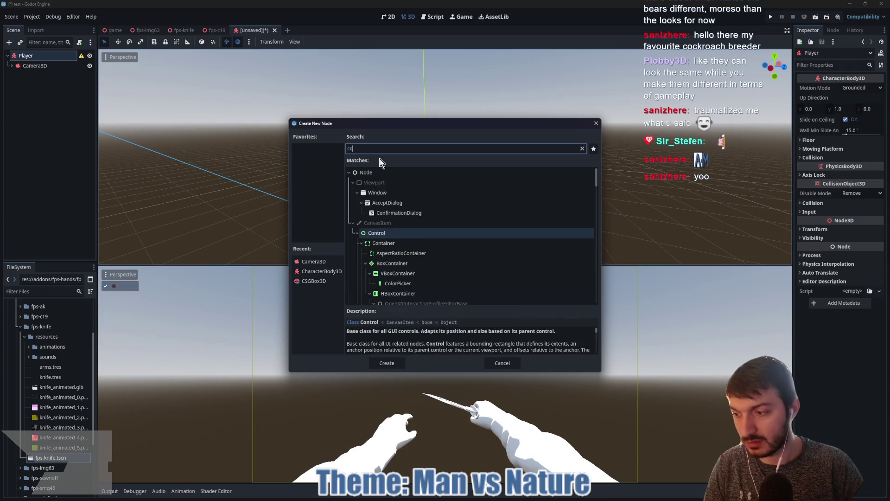
{"action": "key", "text": "Return"}
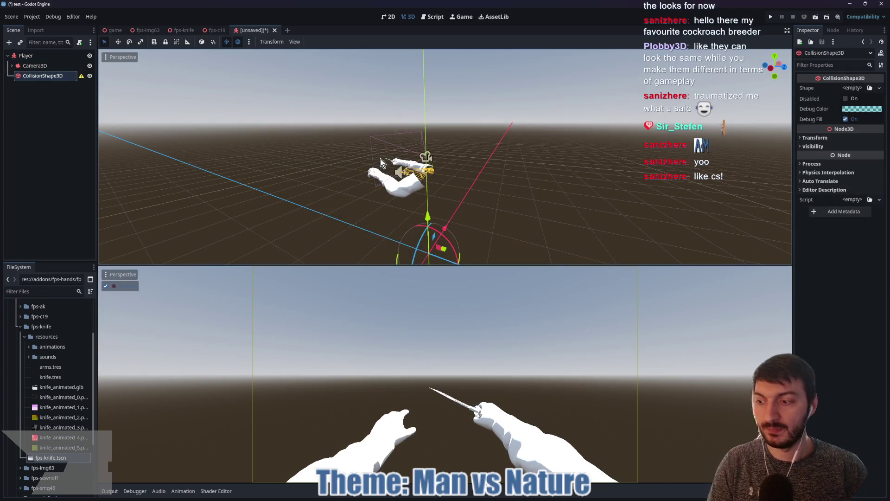
{"action": "key", "text": "KP_3"}
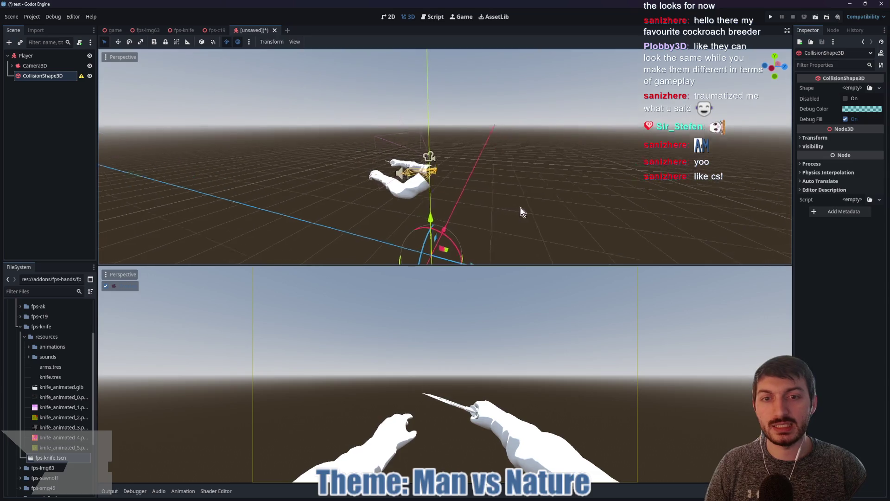
Give the collision shape a CapsuleShape3D, raise it about 1 m, and list it above Camera3D
{"action": "left_click", "coordinate": [852, 89]}
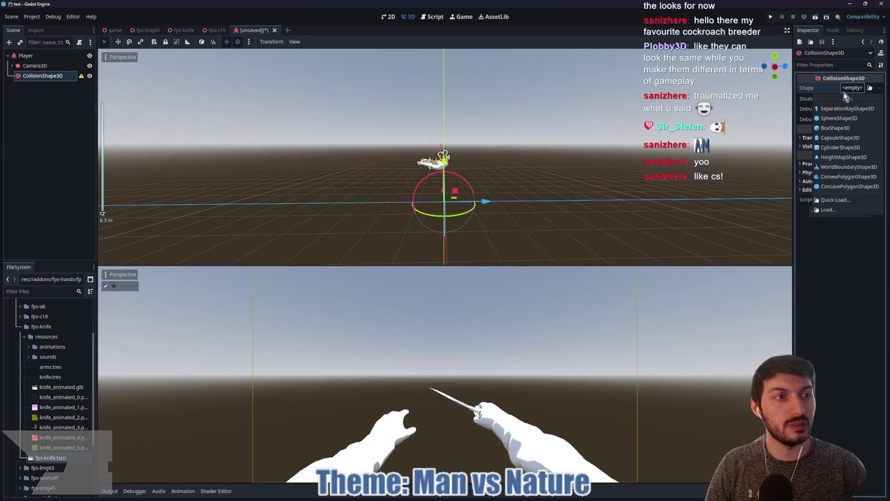
{"action": "left_click", "coordinate": [845, 145]}
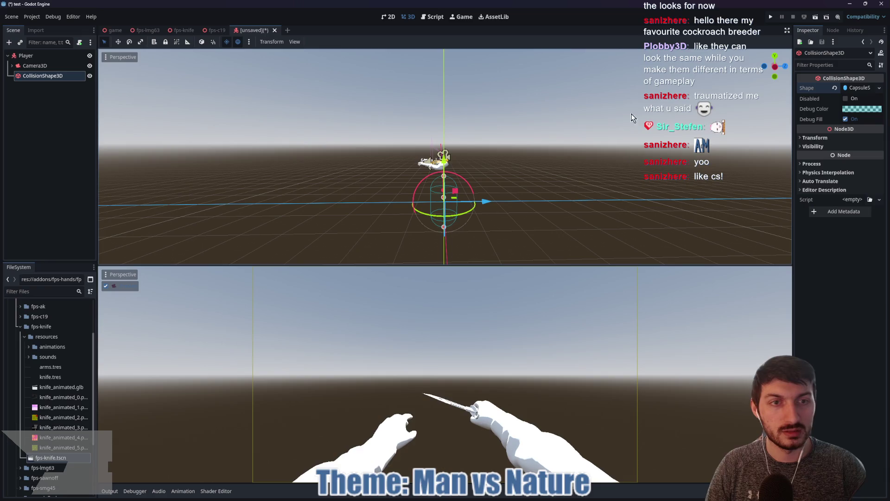
{"action": "left_click", "coordinate": [775, 66]}
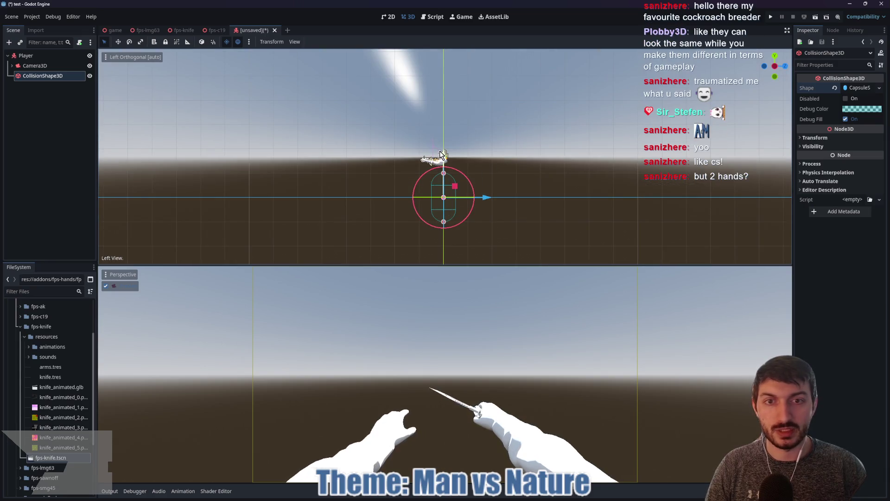
{"action": "mouse_move", "coordinate": [447, 168]}
{"action": "left_mouse_down"}
{"action": "mouse_move", "coordinate": [444, 128]}
{"action": "mouse_move", "coordinate": [562, 168]}
{"action": "mouse_move", "coordinate": [477, 190]}
{"action": "left_mouse_up"}
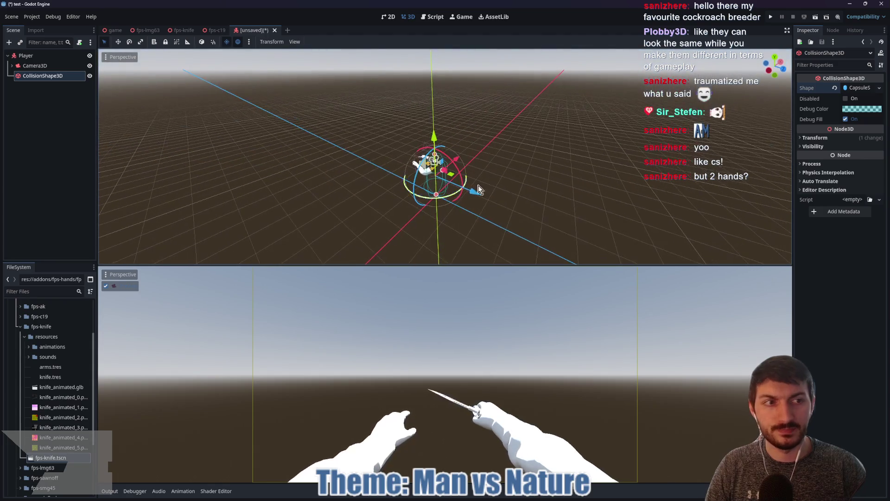
{"action": "left_click", "coordinate": [817, 138]}
{"action": "left_click", "coordinate": [819, 140]}
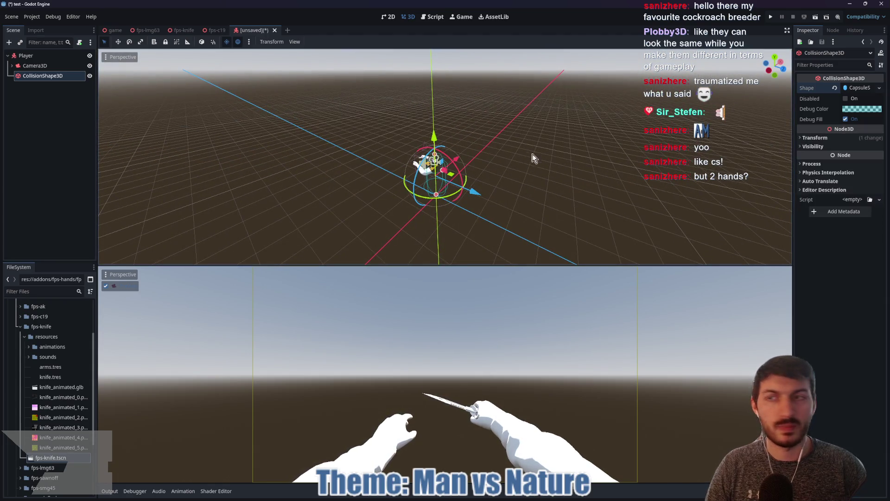
{"action": "left_click_drag", "start_coordinate": [26, 82], "coordinate": [17, 63]}
Attach a new player.gd script to Player and paste in the prepared code
{"action": "left_click", "coordinate": [25, 55]}
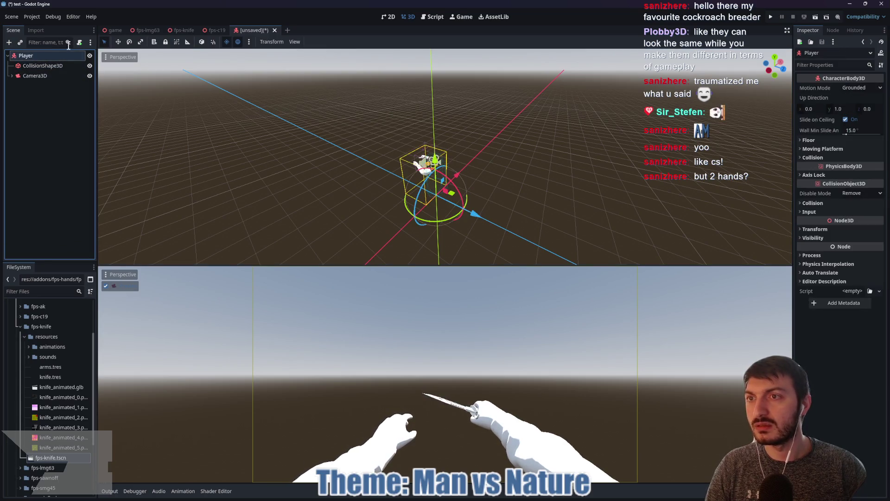
{"action": "left_click", "coordinate": [79, 42]}
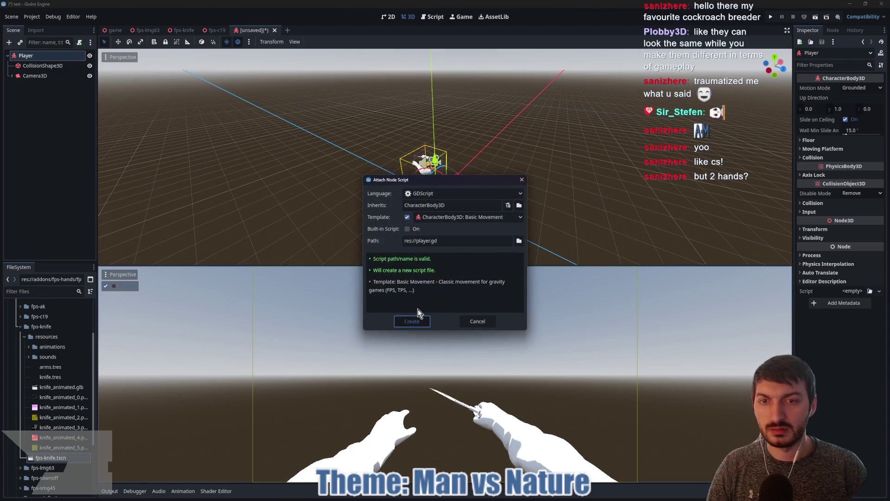
{"action": "left_click", "coordinate": [413, 320]}
{"action": "key", "text": "ctrl+a"}
{"action": "key", "text": "ctrl+v"}
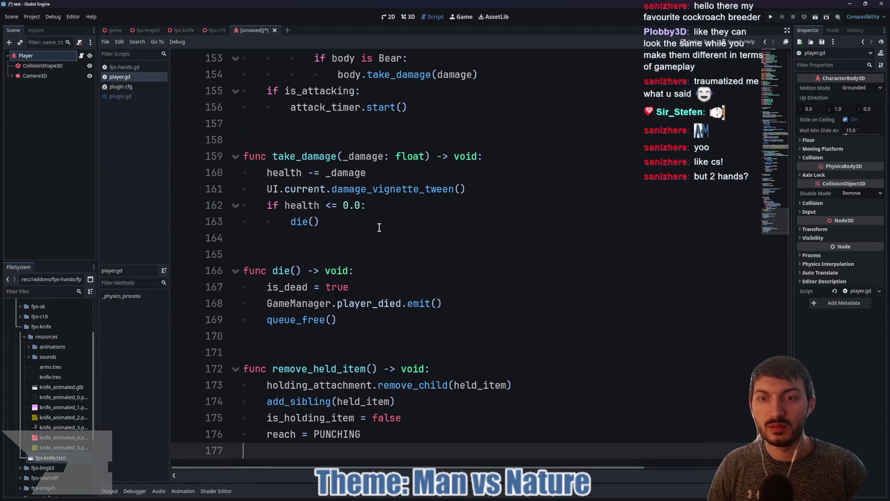
{"action": "left_click", "coordinate": [406, 252]}
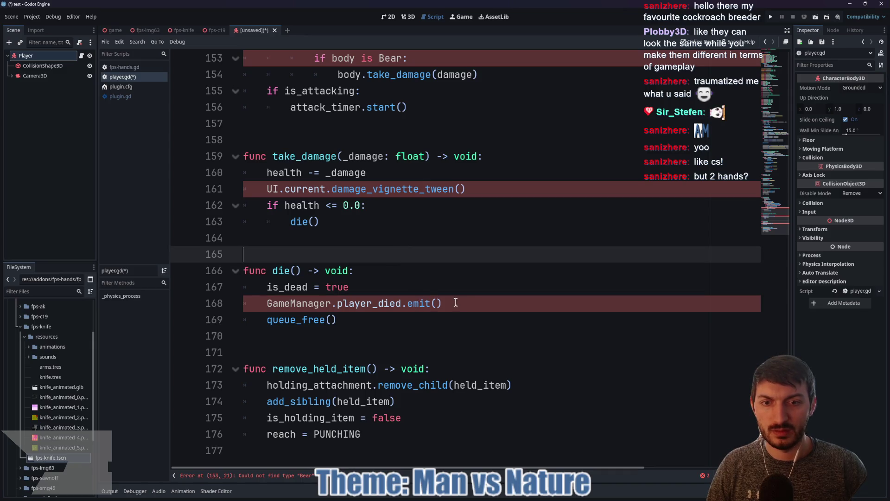
Comment out the GameManager signal, UI vignette call and Bear type check lines in player.gd
{"action": "left_click", "coordinate": [266, 303]}
{"action": "key", "text": "ctrl+k"}
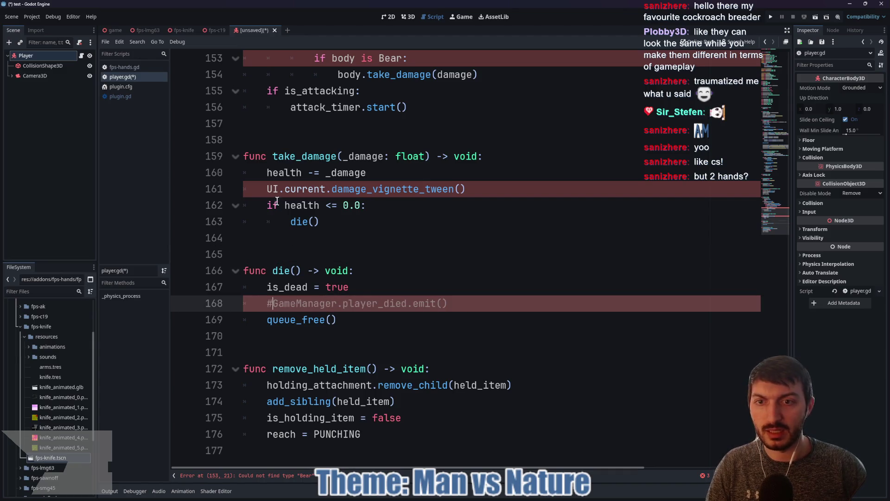
{"action": "left_click", "coordinate": [272, 194]}
{"action": "key", "text": "ctrl+k"}
{"action": "scroll", "coordinate": [300, 203], "scroll_direction": "up", "scroll_amount": 3}
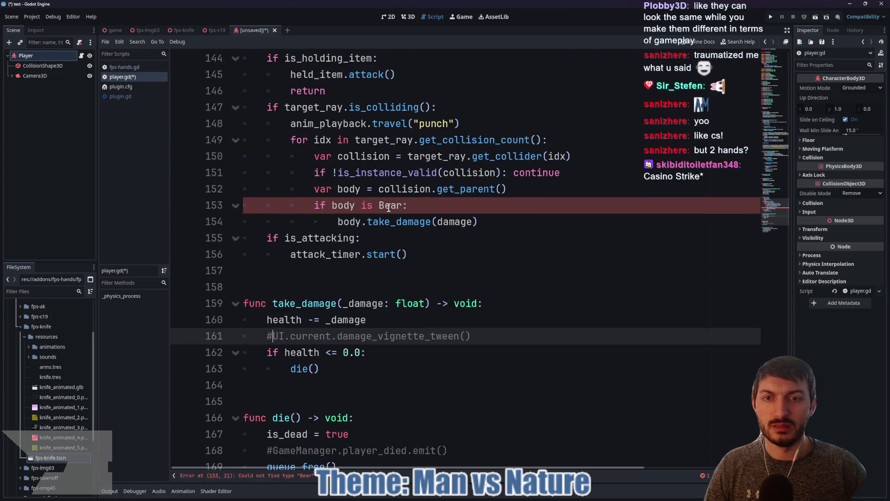
{"action": "left_click", "coordinate": [310, 204]}
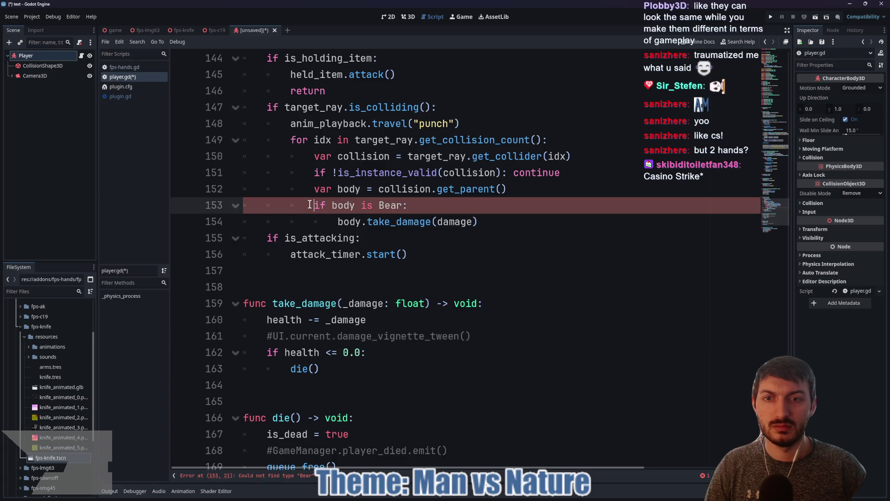
{"action": "key", "text": "ctrl+k"}
Dedent the body.take_damage call one level, then start saving the scene with Ctrl+S
{"action": "left_click", "coordinate": [332, 221]}
{"action": "key", "text": "BackSpace"}
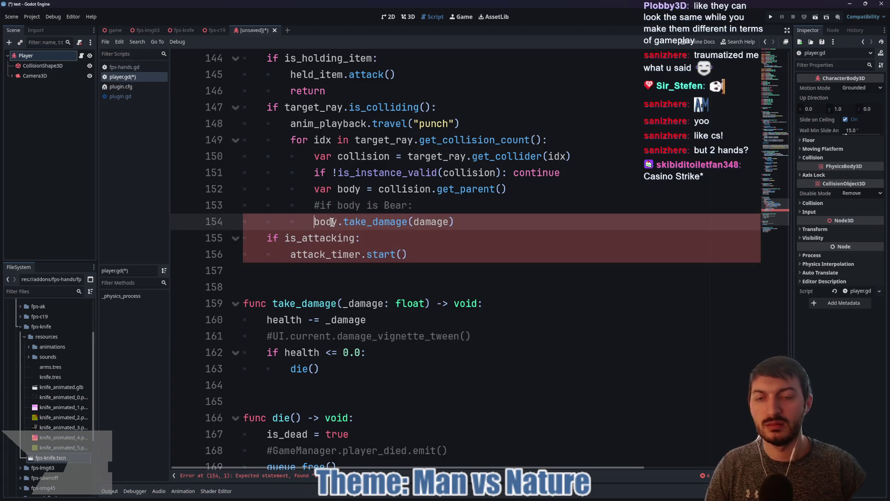
{"action": "scroll", "coordinate": [320, 205], "scroll_direction": "up", "scroll_amount": 20}
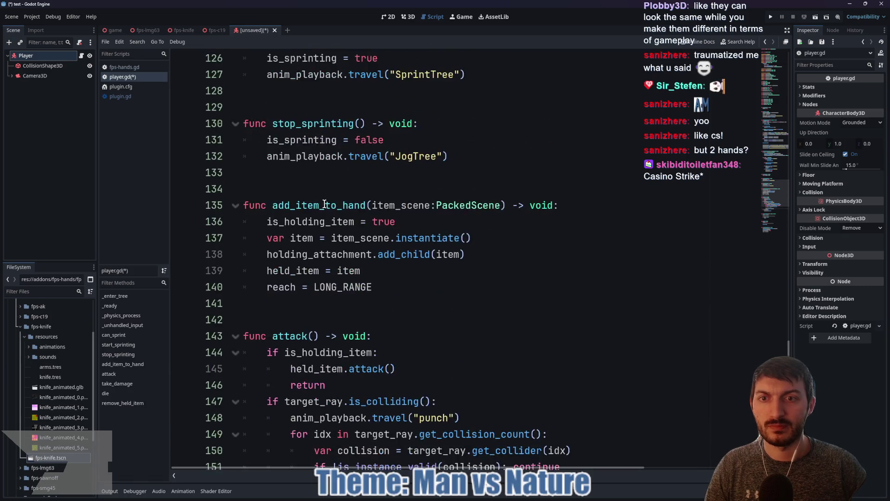
{"action": "scroll", "coordinate": [326, 206], "scroll_direction": "up", "scroll_amount": 20}
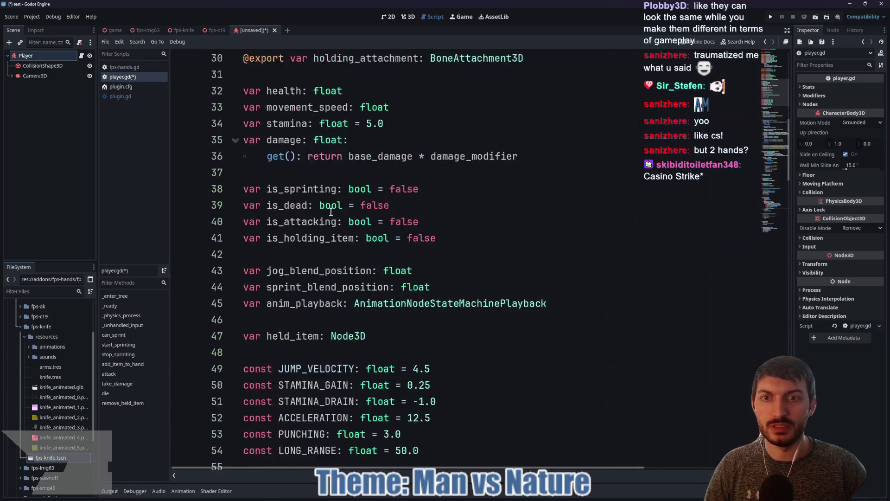
{"action": "key", "text": "ctrl+s"}
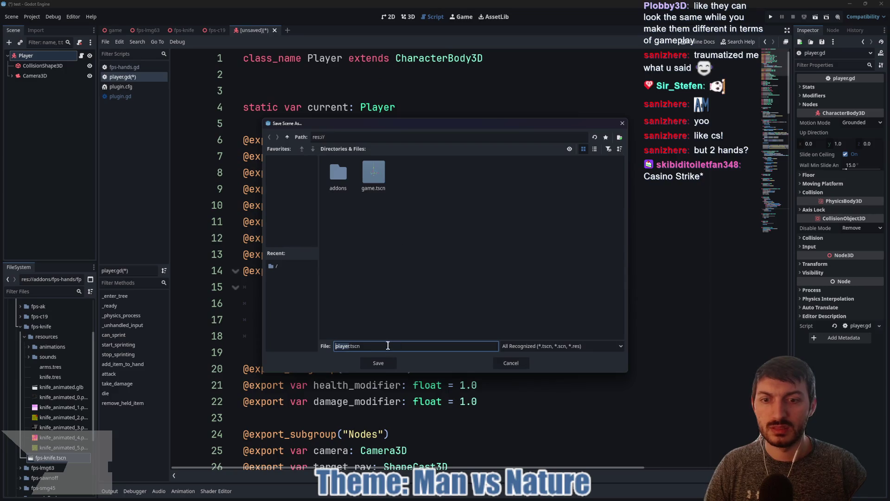
Save the scene as player.tscn and expand its exported Modifiers and Stats properties
{"action": "left_click", "coordinate": [383, 365]}
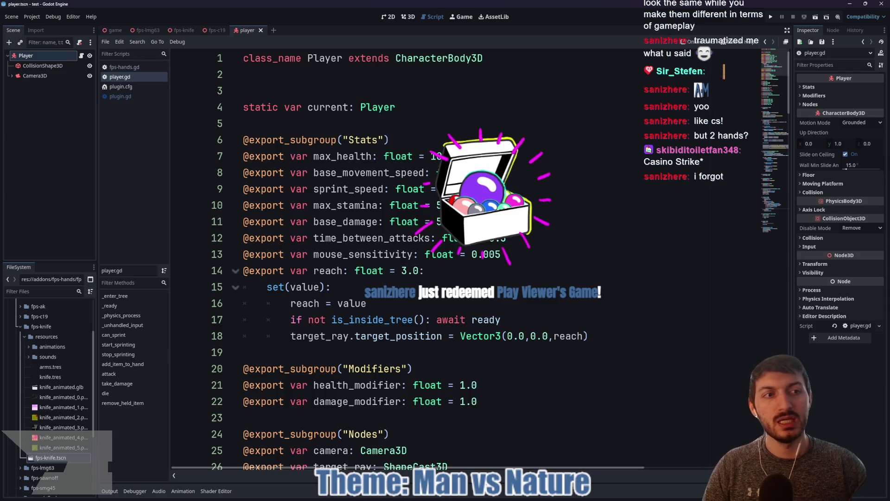
{"action": "left_click", "coordinate": [820, 94]}
{"action": "left_click", "coordinate": [819, 87]}
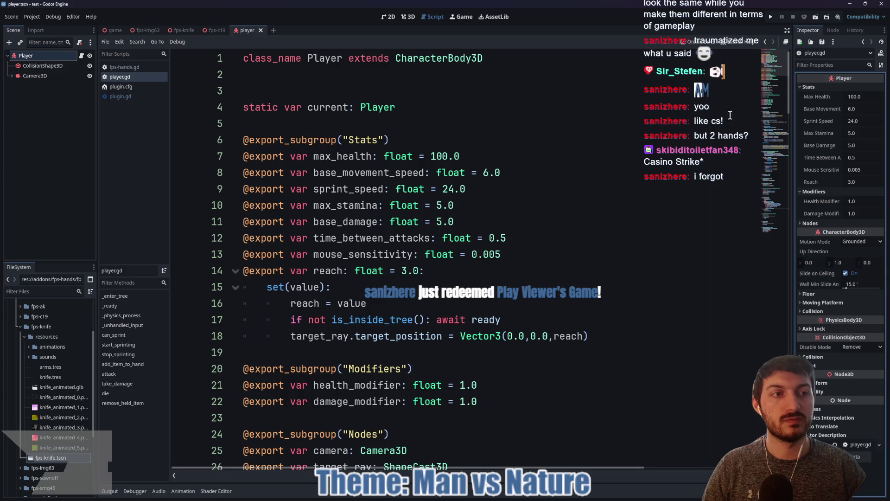
Assign Camera3D to the player's exported Camera slot, leaving Target Ray unassigned
{"action": "left_click", "coordinate": [809, 87]}
{"action": "left_click", "coordinate": [810, 127]}
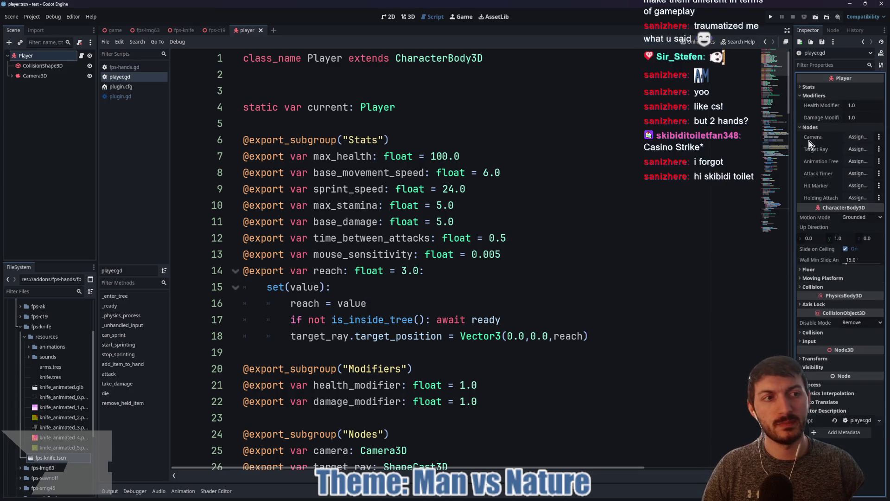
{"action": "left_click", "coordinate": [858, 136]}
{"action": "left_click", "coordinate": [411, 172]}
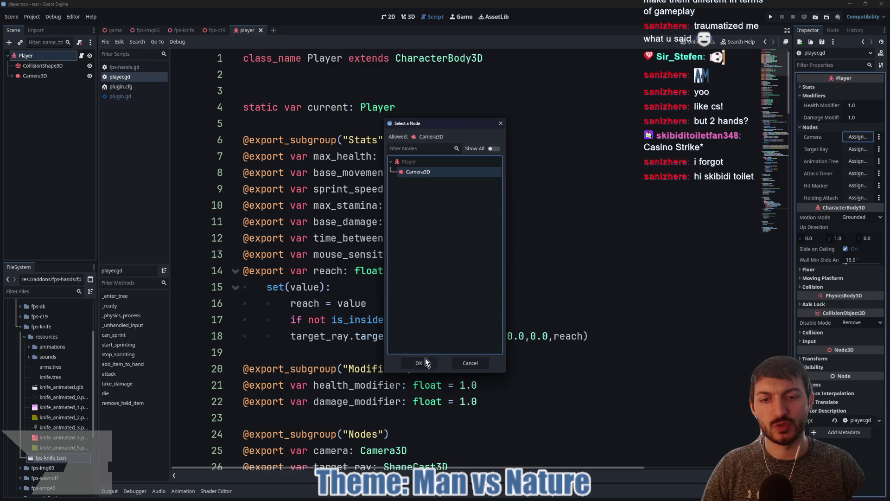
{"action": "left_click", "coordinate": [419, 363]}
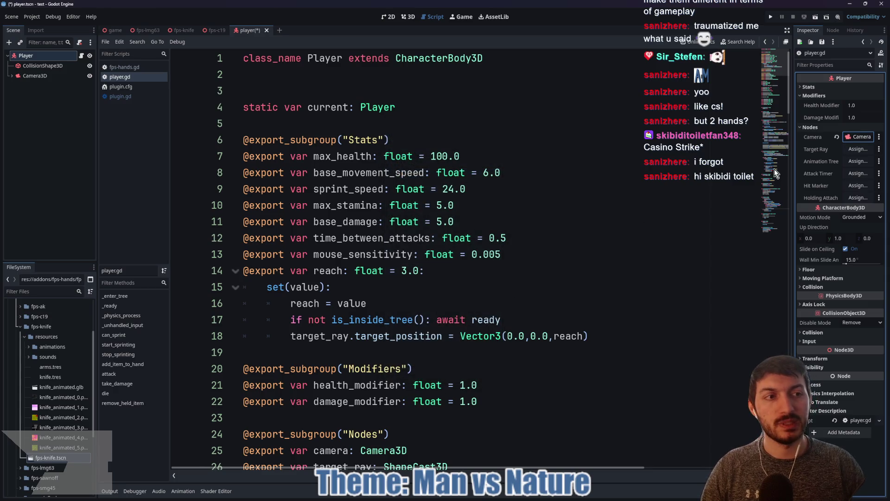
{"action": "left_click", "coordinate": [858, 148]}
{"action": "left_click", "coordinate": [500, 123]}
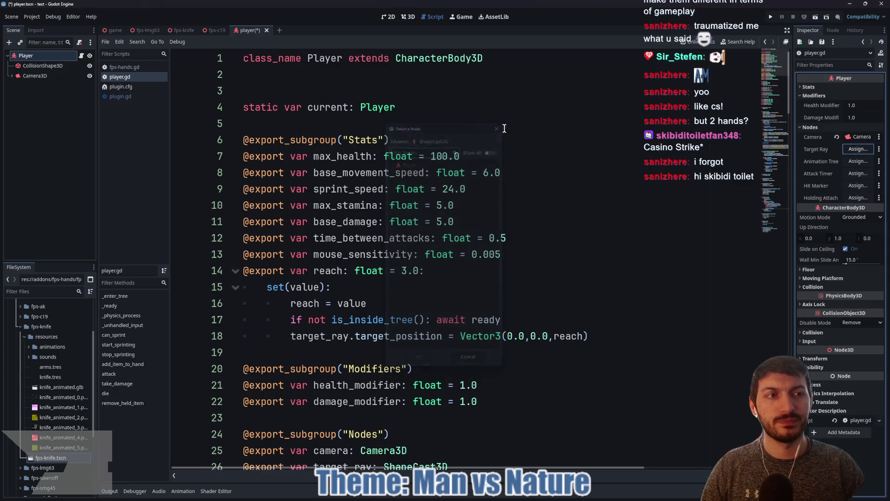
Assign the AnimationTree node to the Animation Tree slot, skip Attack Timer and Hit Marker, and save
{"action": "left_click", "coordinate": [860, 162]}
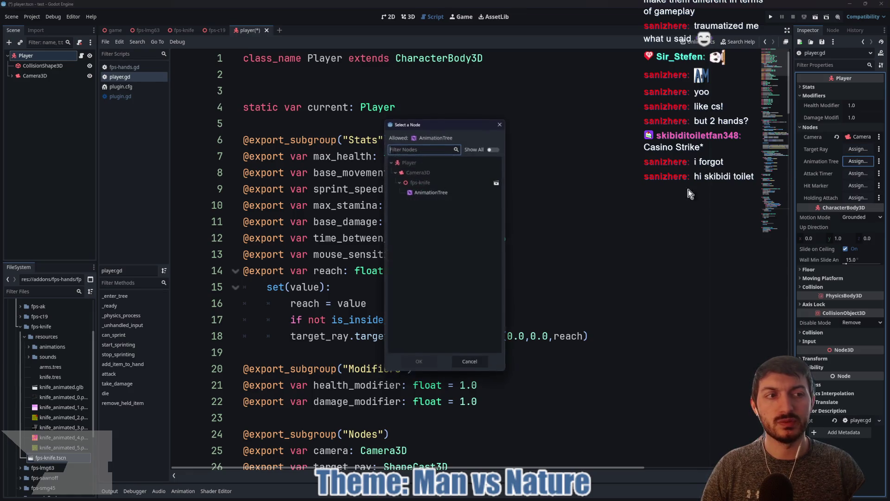
{"action": "left_click", "coordinate": [430, 192]}
{"action": "left_click", "coordinate": [419, 363]}
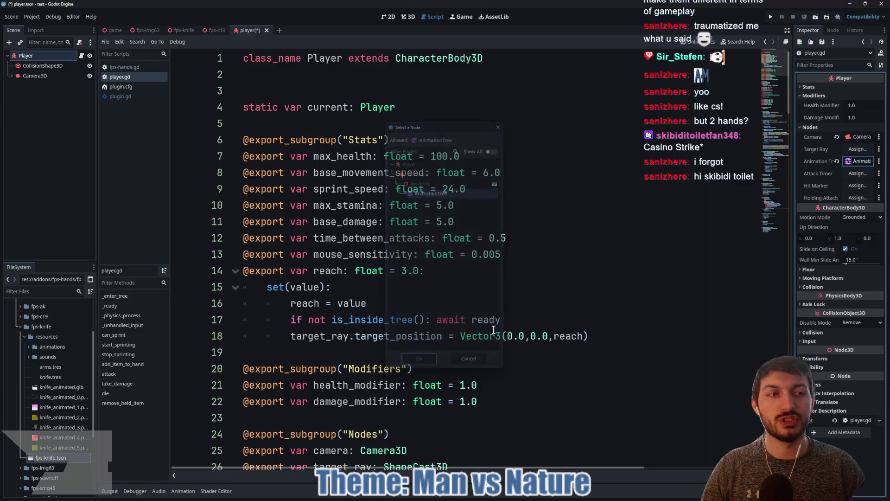
{"action": "left_click", "coordinate": [858, 181]}
{"action": "left_click", "coordinate": [501, 124]}
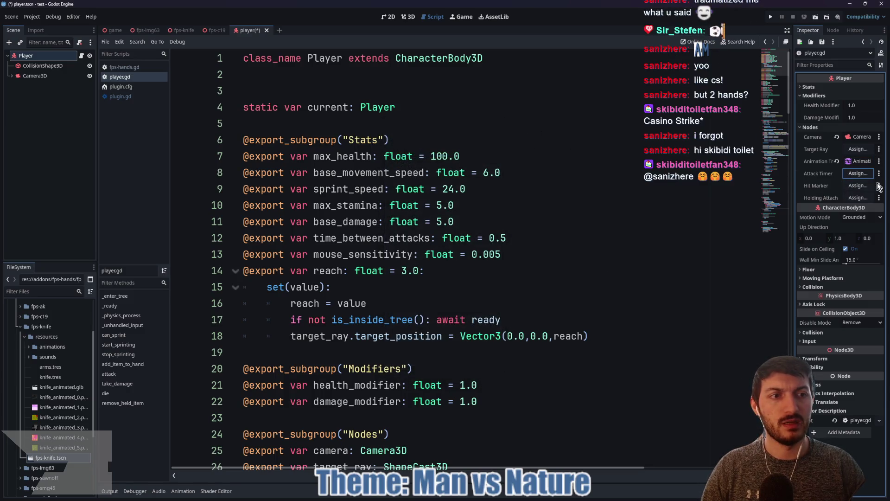
{"action": "left_click", "coordinate": [859, 186]}
{"action": "left_click", "coordinate": [501, 123]}
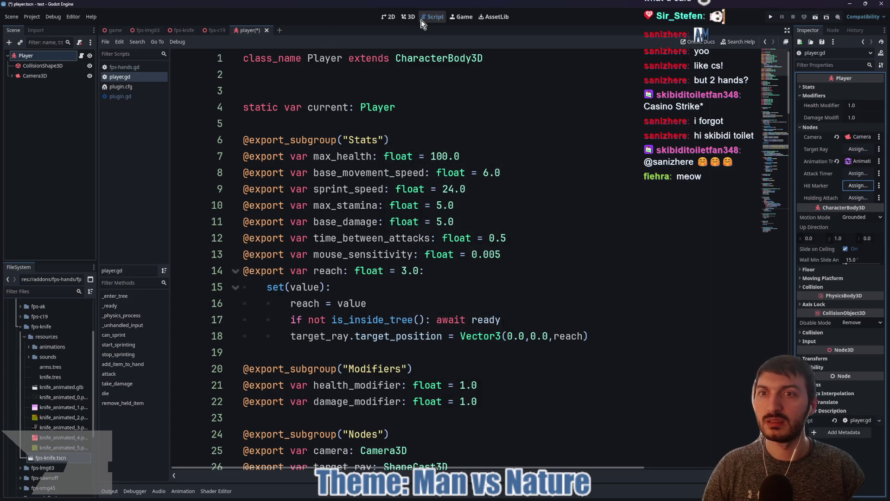
{"action": "key", "text": "ctrl+s"}
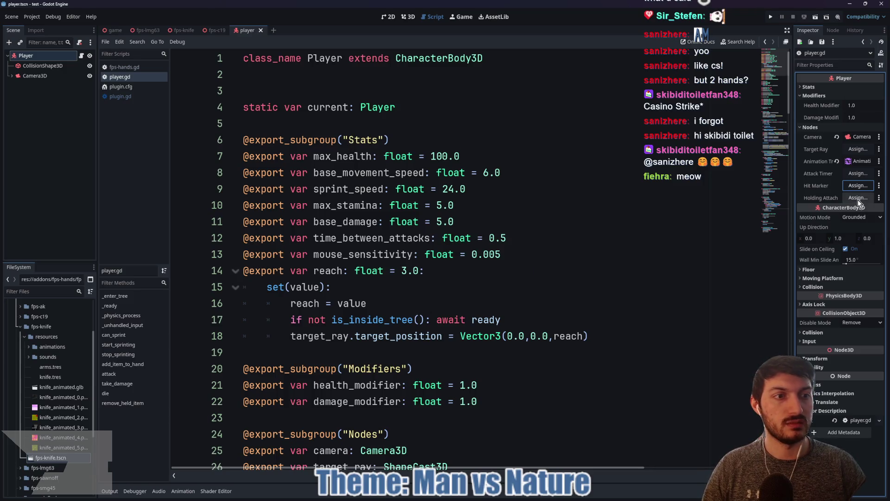
{"action": "left_click", "coordinate": [12, 75]}
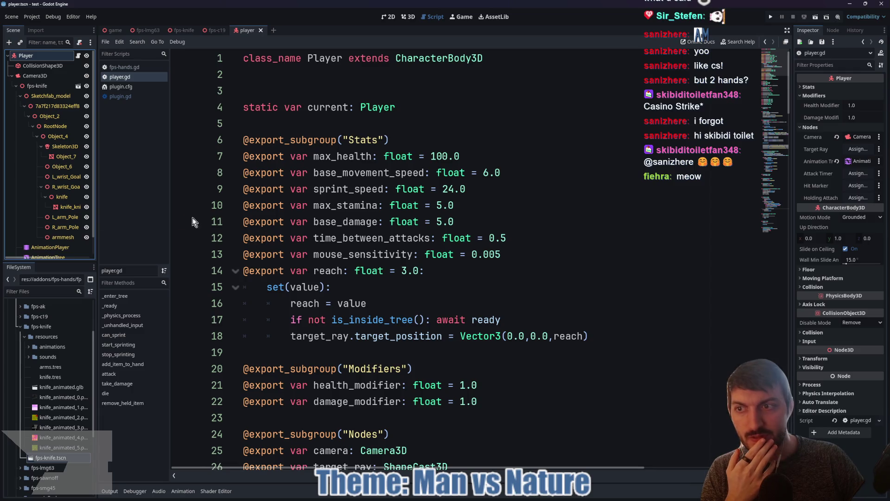
Inspect the AnimationPlayer animations and the AnimationTree state machine under Camera3D
{"action": "left_click", "coordinate": [58, 250]}
{"action": "scroll", "coordinate": [60, 239], "scroll_direction": "down", "scroll_amount": 1}
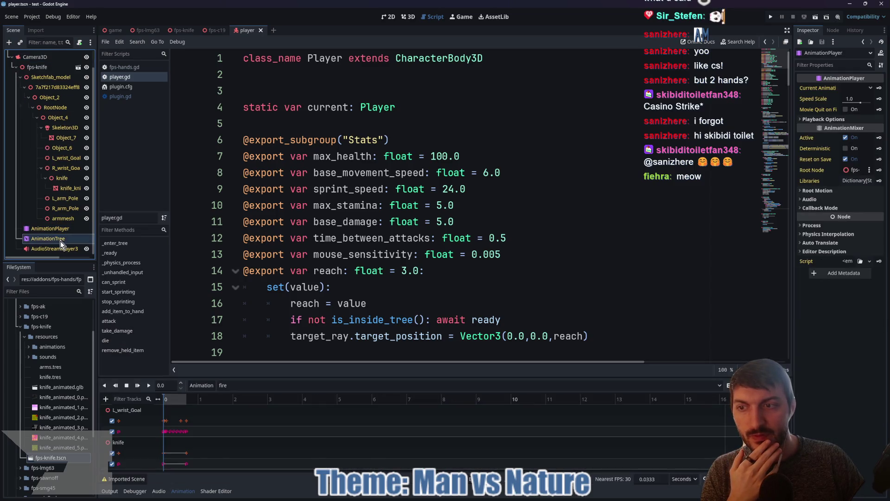
{"action": "left_click", "coordinate": [60, 240]}
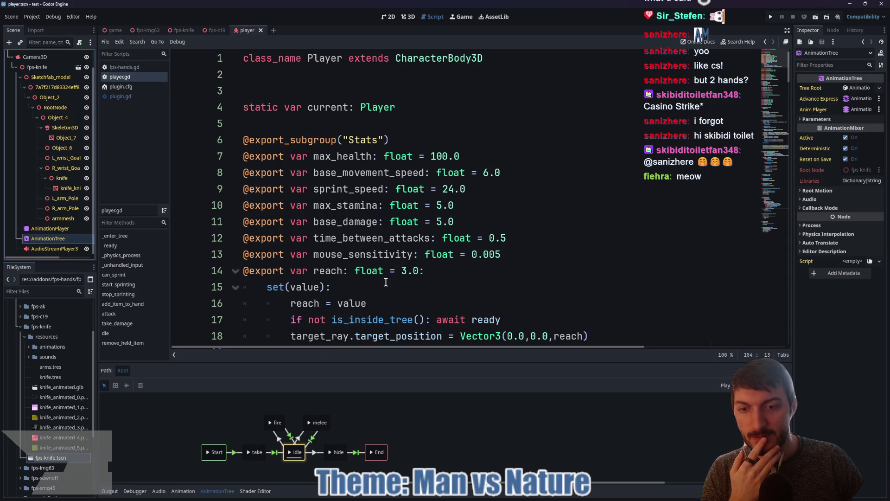
{"action": "scroll", "coordinate": [386, 282], "scroll_direction": "down", "scroll_amount": 20}
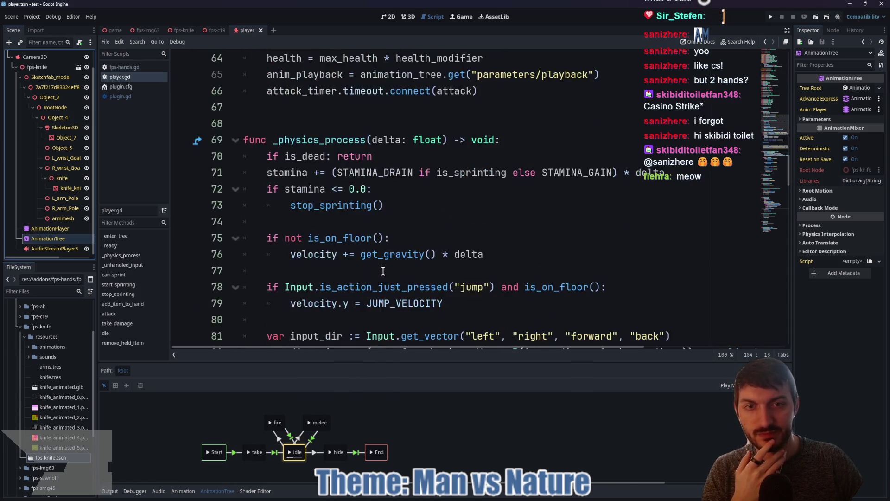
{"action": "scroll", "coordinate": [383, 271], "scroll_direction": "down", "scroll_amount": 14}
{"action": "scroll", "coordinate": [388, 272], "scroll_direction": "up", "scroll_amount": 6}
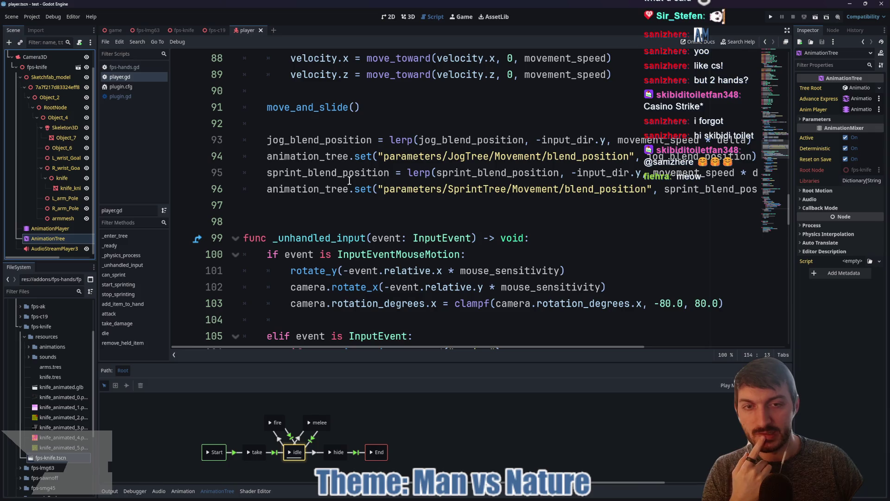
{"action": "scroll", "coordinate": [477, 168], "scroll_direction": "down", "scroll_amount": 2}
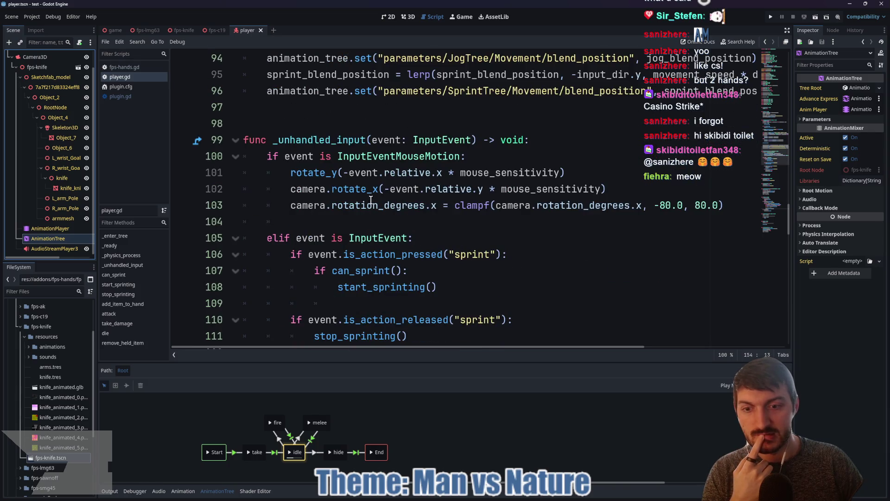
{"action": "scroll", "coordinate": [371, 200], "scroll_direction": "up", "scroll_amount": 2}
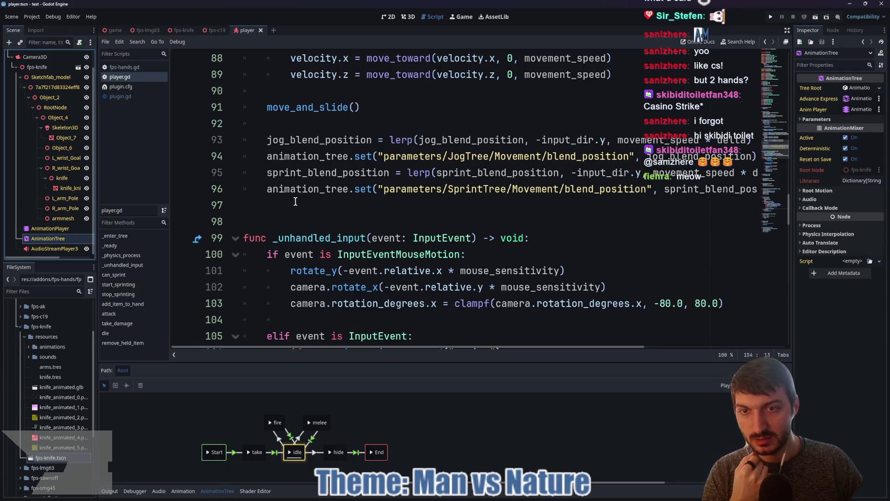
Comment out the jog and sprint blend-position lines 93–96 in player.gd
{"action": "left_click_drag", "start_coordinate": [295, 202], "coordinate": [250, 141]}
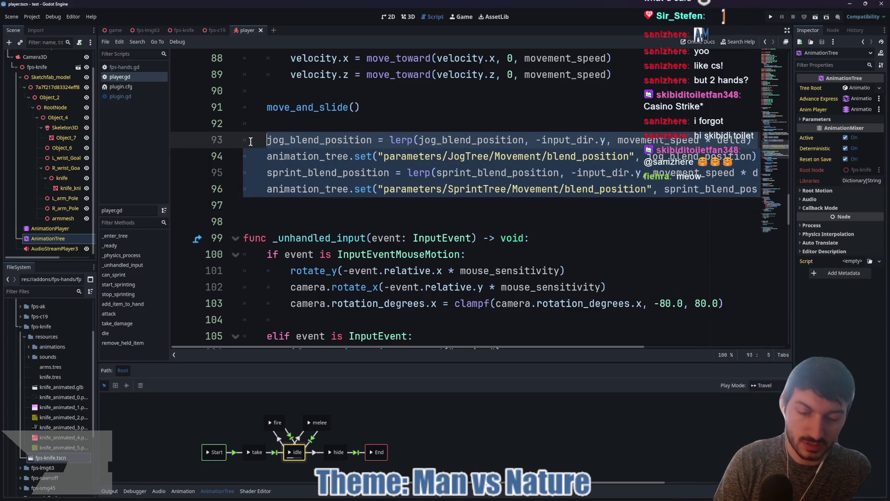
{"action": "key", "text": "ctrl+k"}
{"action": "scroll", "coordinate": [374, 212], "scroll_direction": "down", "scroll_amount": 1}
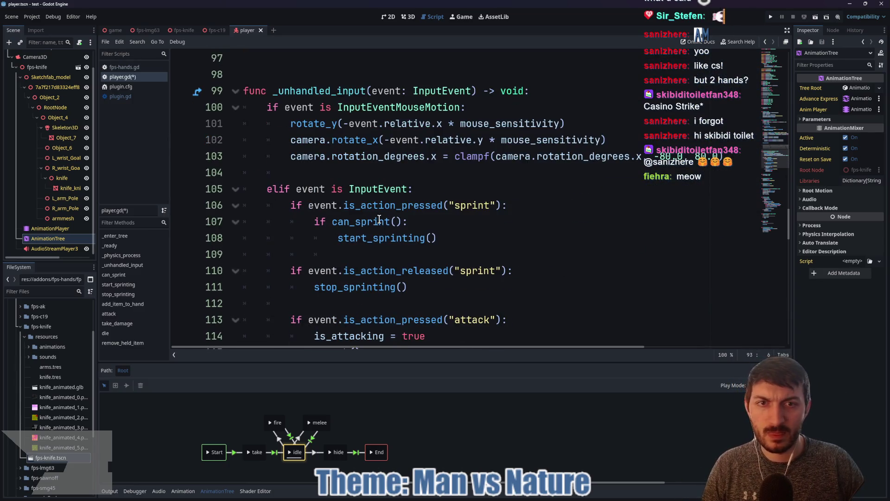
{"action": "scroll", "coordinate": [388, 217], "scroll_direction": "down", "scroll_amount": 2}
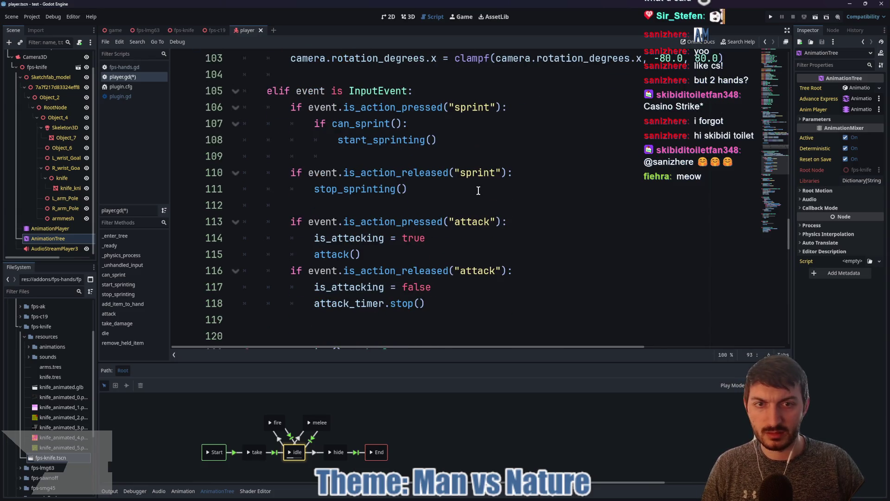
{"action": "scroll", "coordinate": [478, 187], "scroll_direction": "up", "scroll_amount": 1}
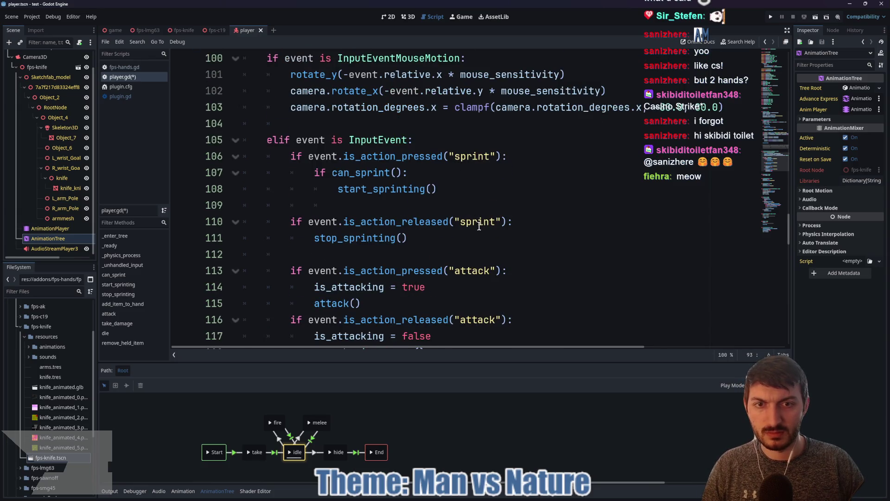
{"action": "scroll", "coordinate": [470, 270], "scroll_direction": "down", "scroll_amount": 1}
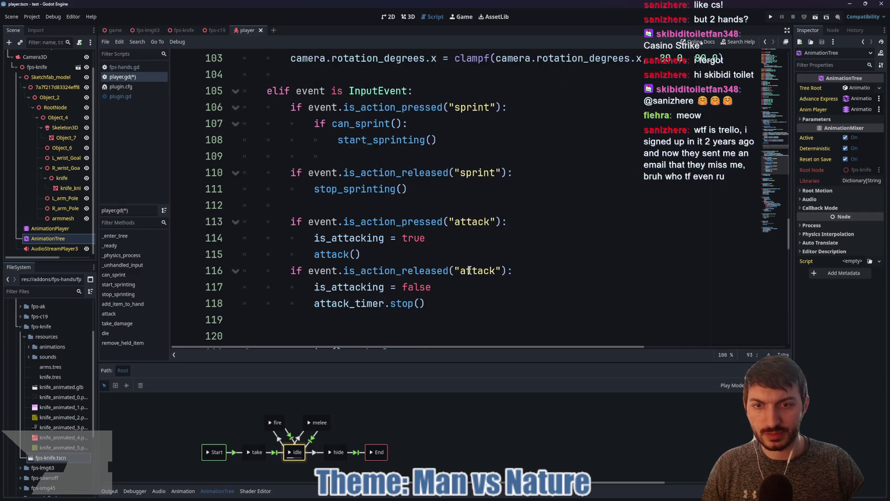
{"action": "scroll", "coordinate": [329, 252], "scroll_direction": "down", "scroll_amount": 2}
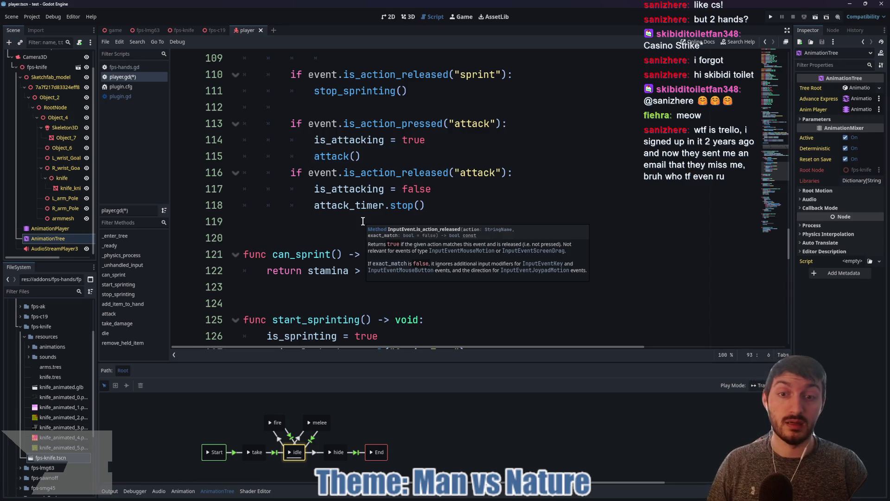
{"action": "scroll", "coordinate": [359, 218], "scroll_direction": "down", "scroll_amount": 2}
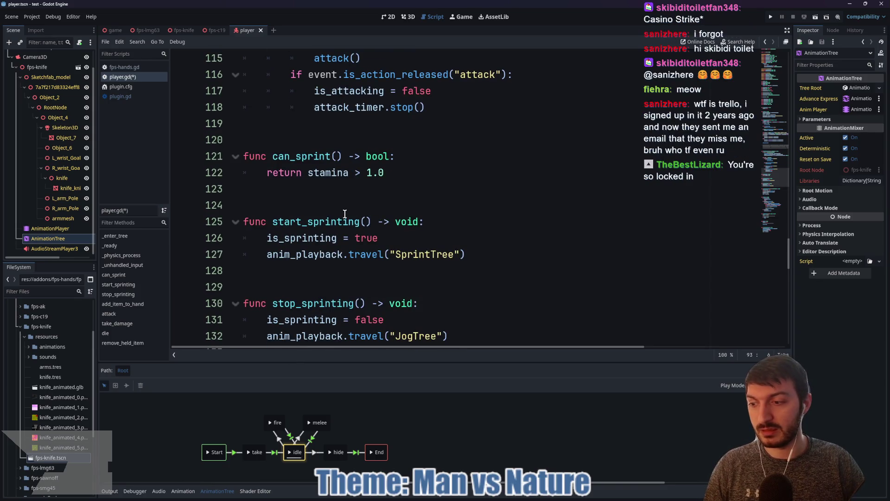
{"action": "left_click_drag", "start_coordinate": [188, 72], "coordinate": [335, 381]}
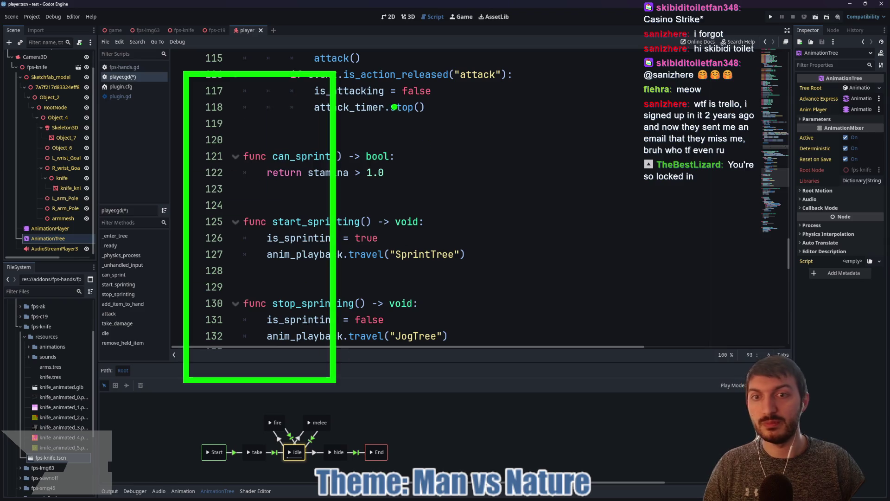
{"action": "mouse_move", "coordinate": [369, 73]}
{"action": "left_mouse_down"}
{"action": "mouse_move", "coordinate": [492, 378]}
{"action": "mouse_move", "coordinate": [525, 389]}
{"action": "left_mouse_up"}
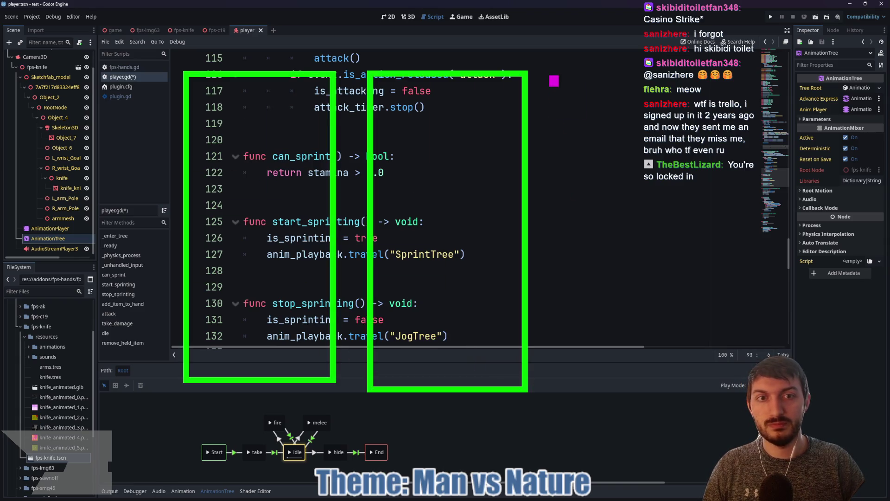
{"action": "left_click_drag", "start_coordinate": [551, 78], "coordinate": [747, 395]}
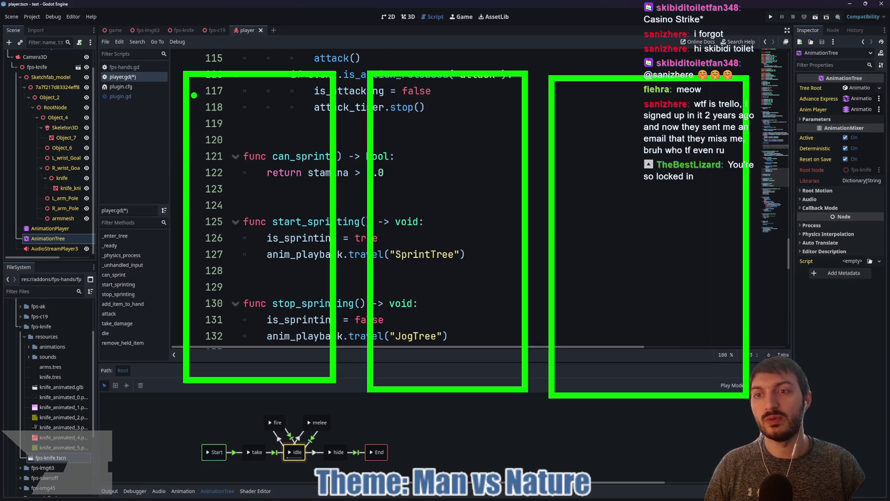
{"action": "mouse_move", "coordinate": [194, 95]}
{"action": "left_mouse_down"}
{"action": "mouse_move", "coordinate": [305, 138]}
{"action": "mouse_move", "coordinate": [204, 95]}
{"action": "left_mouse_up"}
{"action": "left_click_drag", "start_coordinate": [389, 90], "coordinate": [431, 86]}
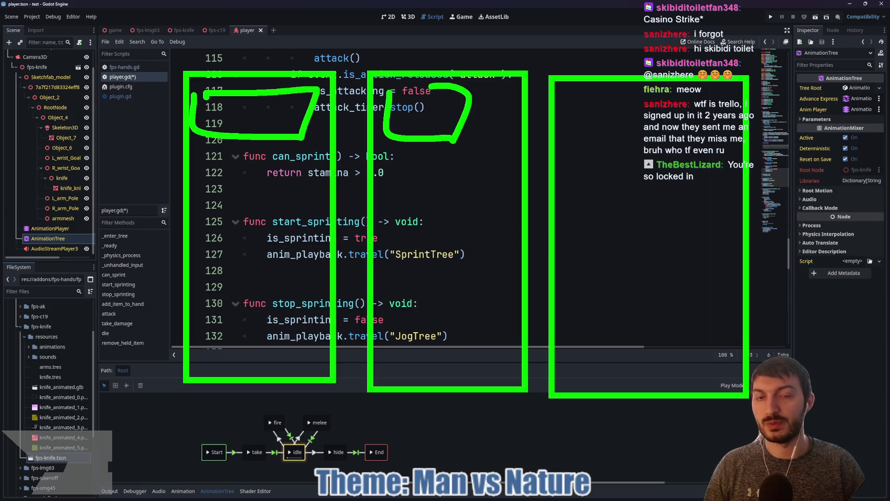
{"action": "mouse_move", "coordinate": [605, 101]}
{"action": "left_mouse_down"}
{"action": "mouse_move", "coordinate": [686, 90]}
{"action": "mouse_move", "coordinate": [609, 117]}
{"action": "left_mouse_up"}
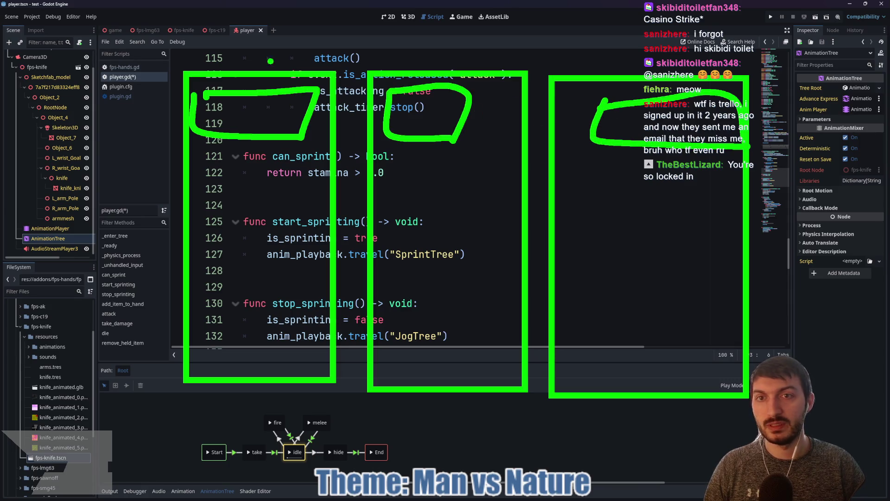
{"action": "mouse_move", "coordinate": [216, 43]}
{"action": "left_mouse_down"}
{"action": "mouse_move", "coordinate": [219, 62]}
{"action": "mouse_move", "coordinate": [246, 41]}
{"action": "left_mouse_up"}
{"action": "left_click_drag", "start_coordinate": [243, 50], "coordinate": [280, 70]}
{"action": "mouse_move", "coordinate": [299, 51]}
{"action": "left_mouse_down"}
{"action": "mouse_move", "coordinate": [290, 55]}
{"action": "mouse_move", "coordinate": [306, 48]}
{"action": "left_mouse_up"}
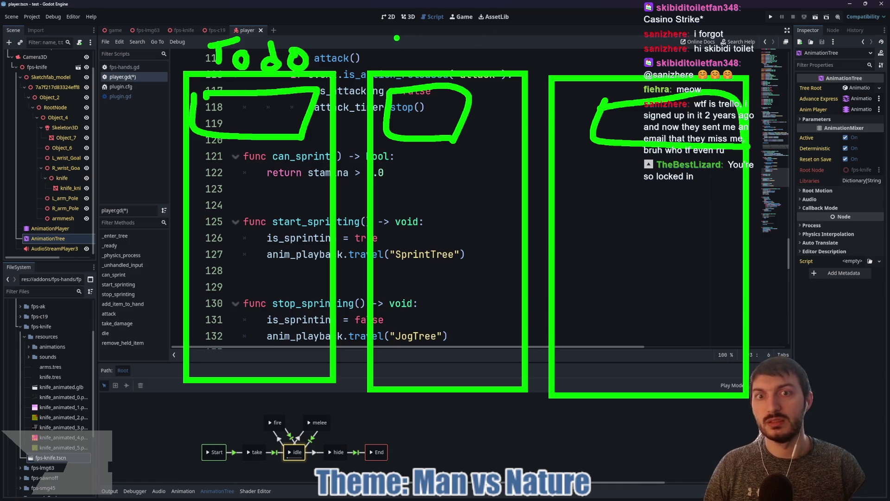
{"action": "mouse_move", "coordinate": [393, 29]}
{"action": "left_mouse_down"}
{"action": "mouse_move", "coordinate": [390, 65]}
{"action": "mouse_move", "coordinate": [443, 55]}
{"action": "mouse_move", "coordinate": [439, 70]}
{"action": "left_mouse_up"}
{"action": "mouse_move", "coordinate": [588, 42]}
{"action": "left_mouse_down"}
{"action": "mouse_move", "coordinate": [589, 74]}
{"action": "mouse_move", "coordinate": [673, 60]}
{"action": "mouse_move", "coordinate": [684, 74]}
{"action": "left_mouse_up"}
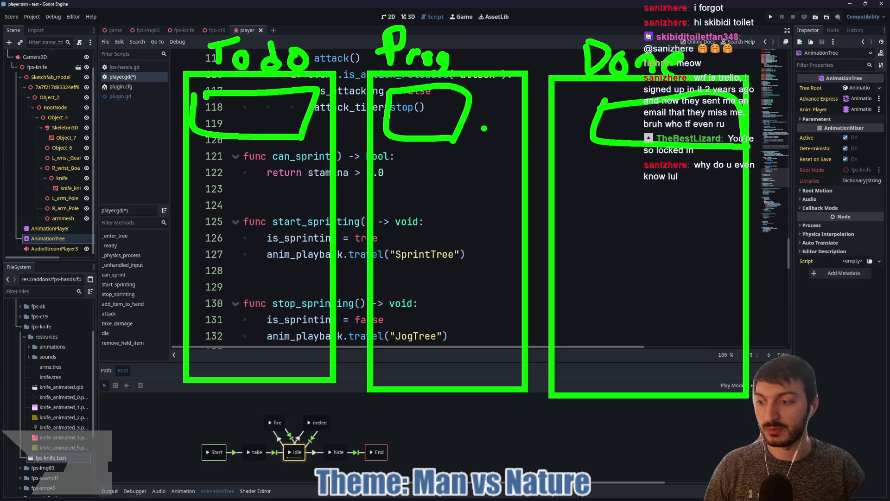
{"action": "key", "text": "Escape"}
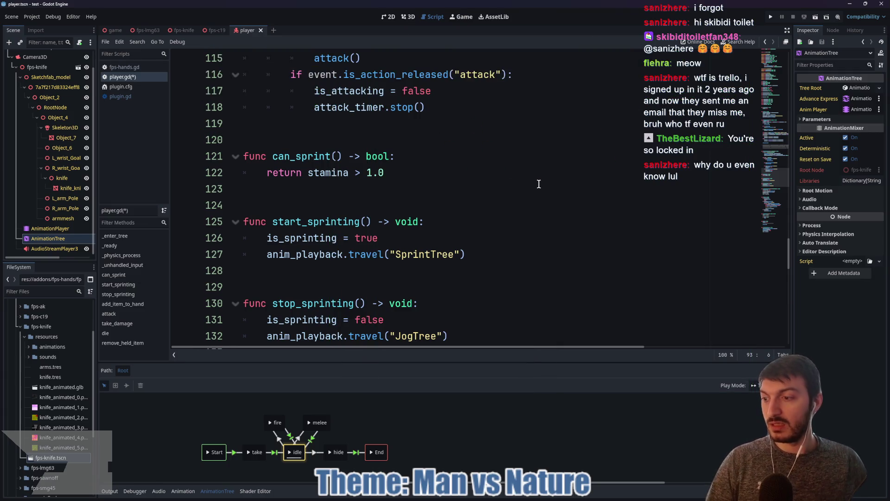
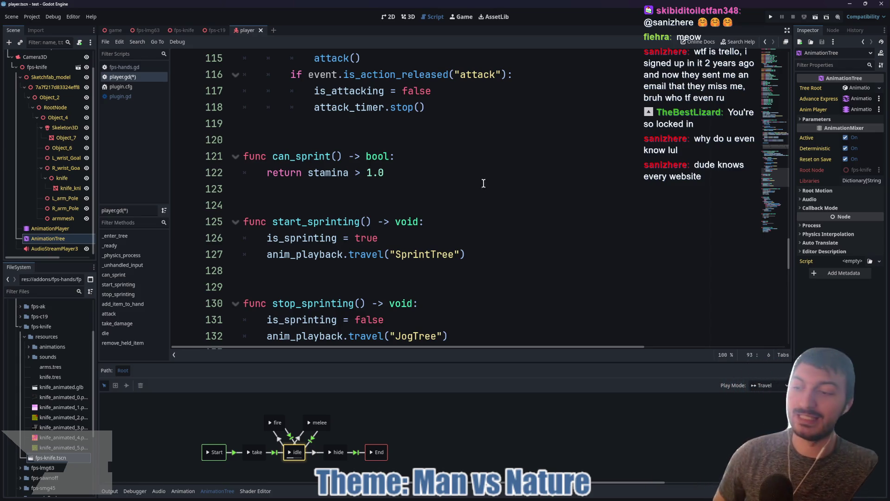
Replace "punch" with "melee" on line 148 of player.gd's attack function and save the script
{"action": "left_click", "coordinate": [428, 190]}
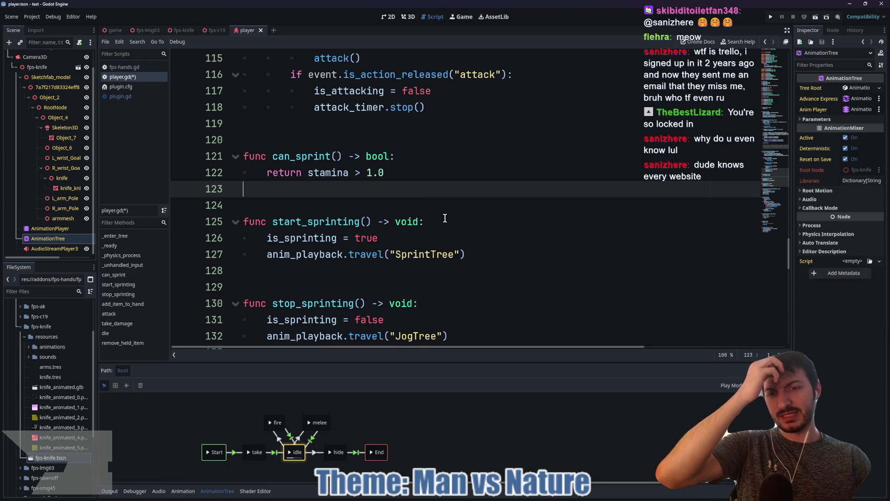
{"action": "scroll", "coordinate": [410, 223], "scroll_direction": "down", "scroll_amount": 8}
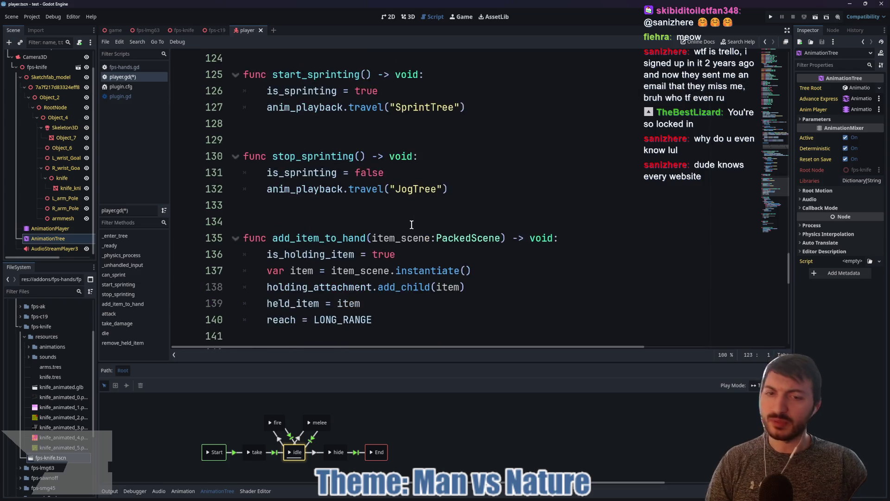
{"action": "scroll", "coordinate": [407, 227], "scroll_direction": "down", "scroll_amount": 1}
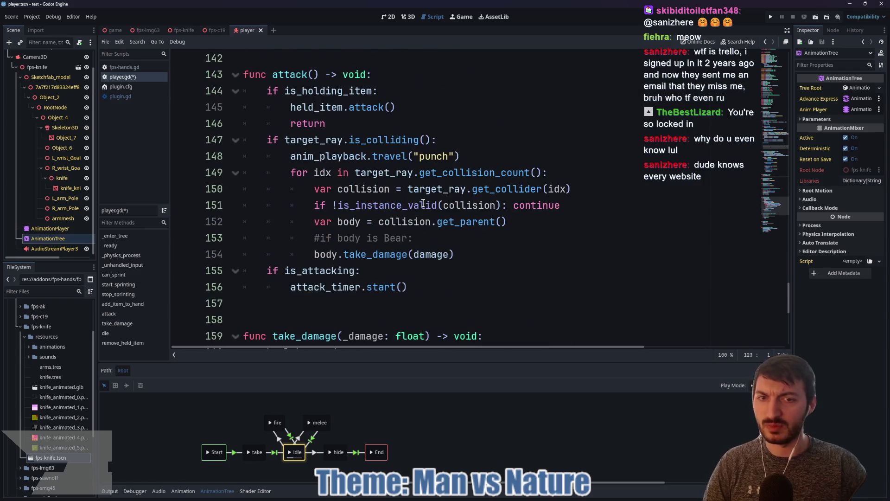
{"action": "left_click", "coordinate": [445, 157]}
{"action": "left_click_drag", "start_coordinate": [445, 156], "coordinate": [421, 157]}
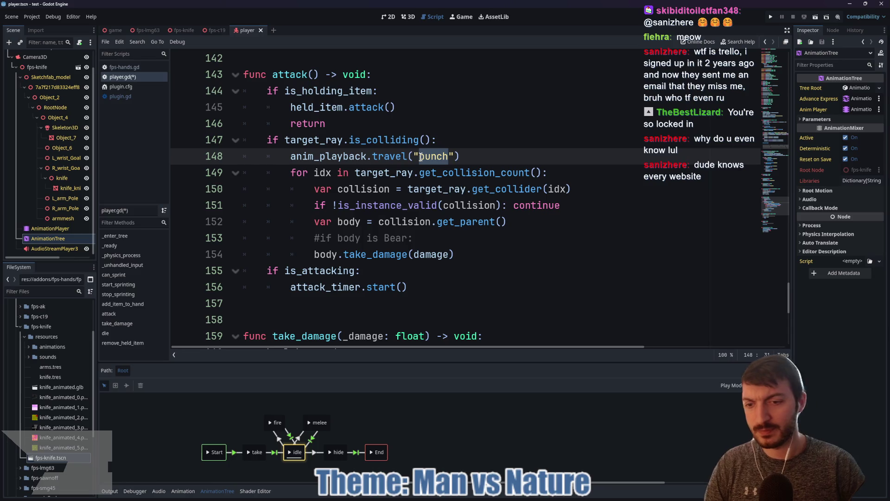
{"action": "type", "text": "melee"}
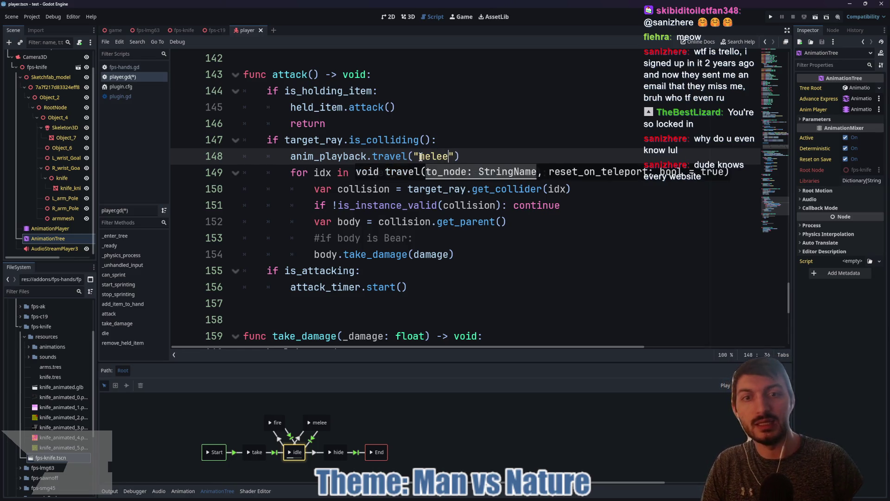
{"action": "key", "text": "End"}
{"action": "key", "text": "ctrl+s"}
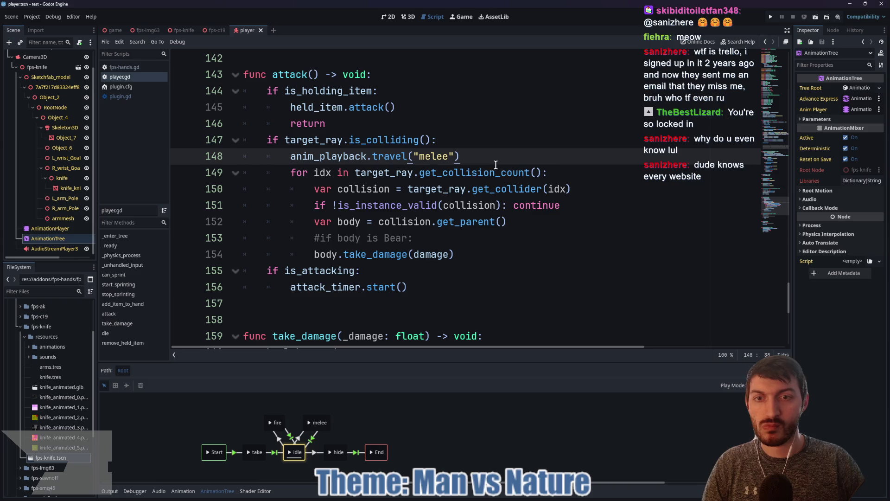
{"action": "scroll", "coordinate": [367, 199], "scroll_direction": "up", "scroll_amount": 15}
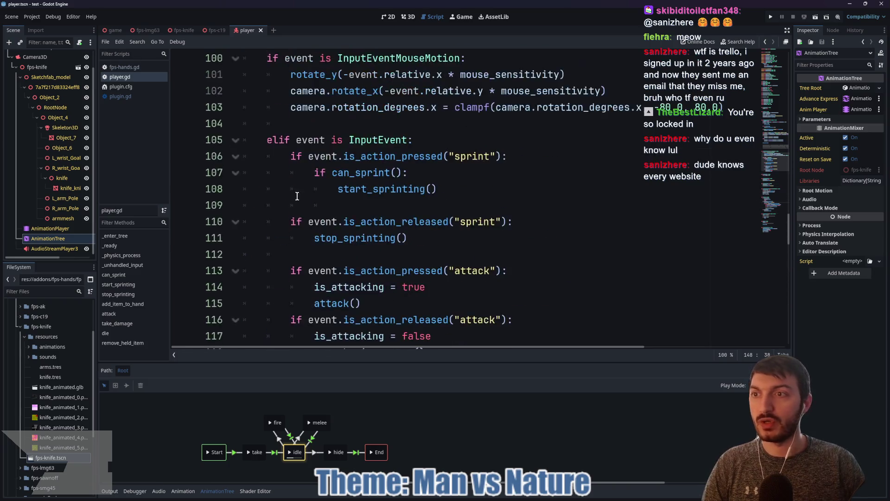
Add a ShapeCast3D child node under Camera3D
{"action": "left_click", "coordinate": [35, 57]}
{"action": "left_click", "coordinate": [78, 67]}
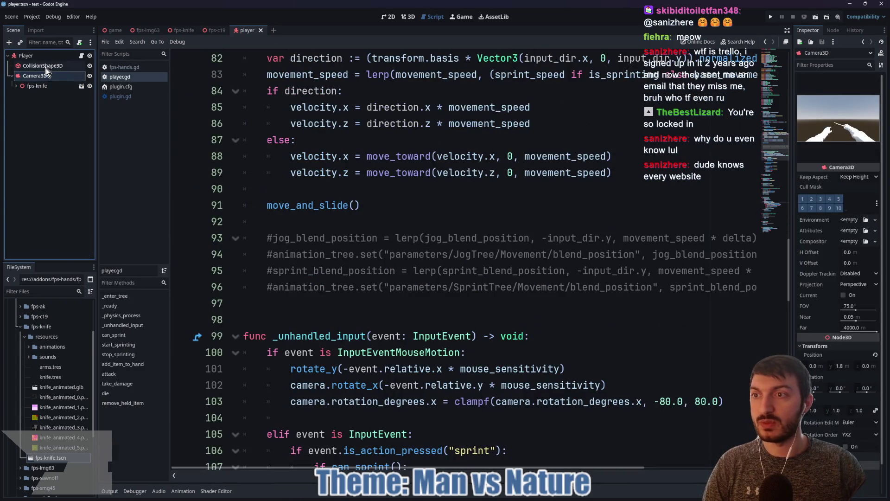
{"action": "key", "text": "ctrl+a"}
{"action": "type", "text": "shape"}
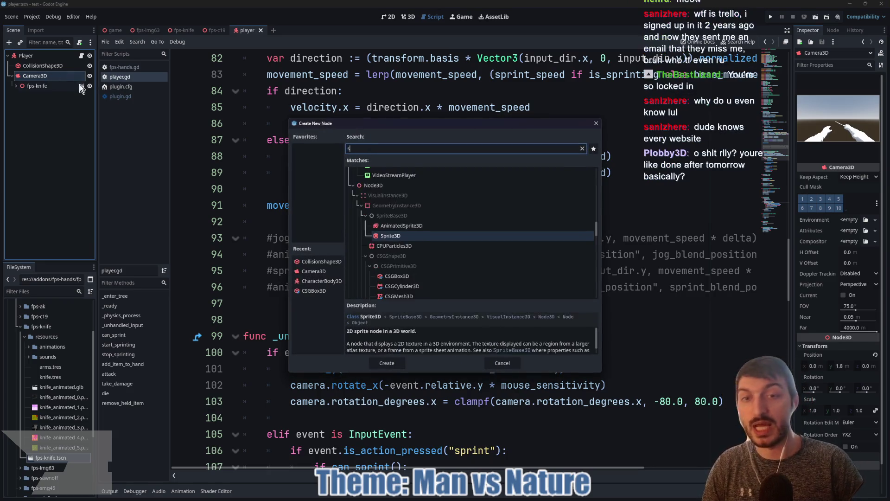
{"action": "key", "text": "Return"}
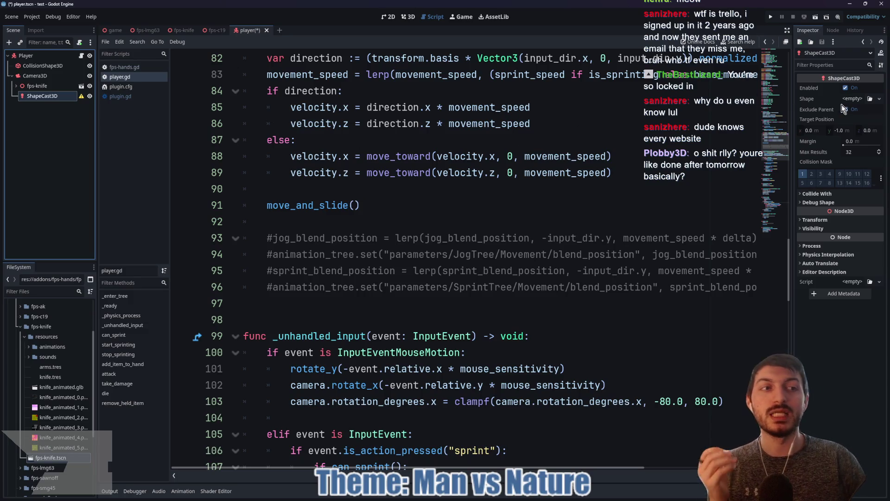
Give the ShapeCast3D a BoxShape3D and target position (0, 0, -2), then save the scene
{"action": "left_click", "coordinate": [852, 99]}
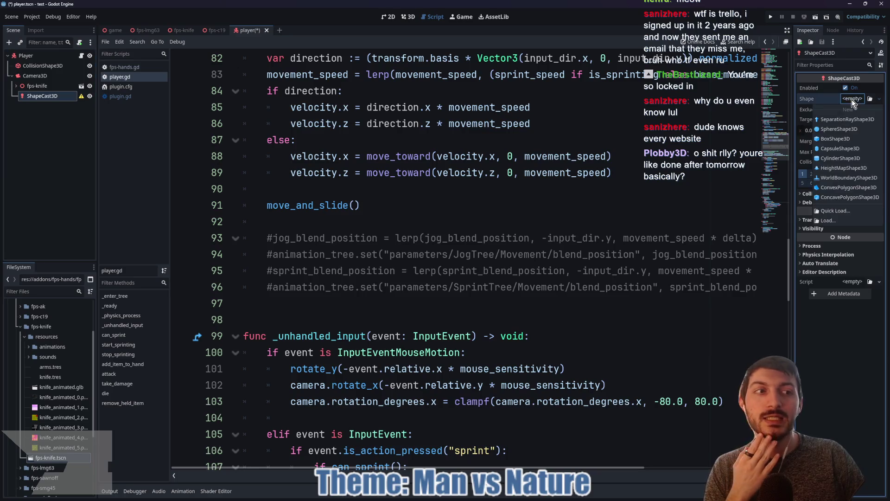
{"action": "left_click", "coordinate": [853, 139]}
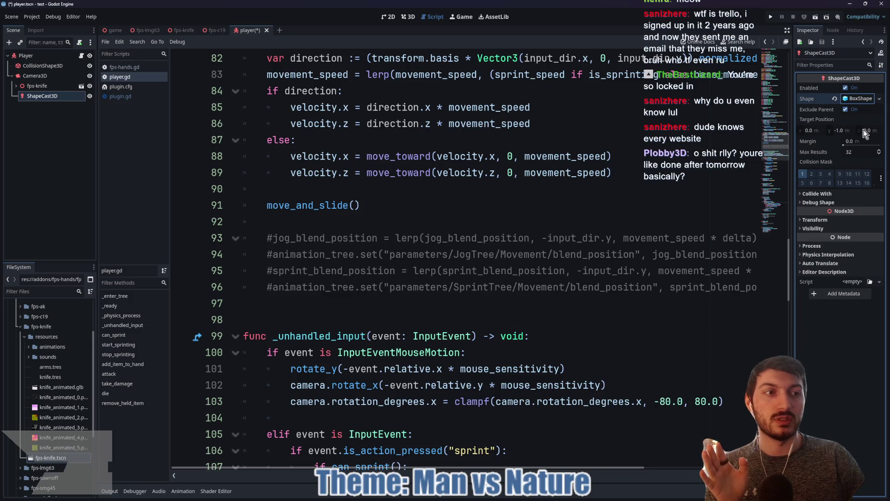
{"action": "left_click", "coordinate": [869, 130]}
{"action": "type", "text": "-"}
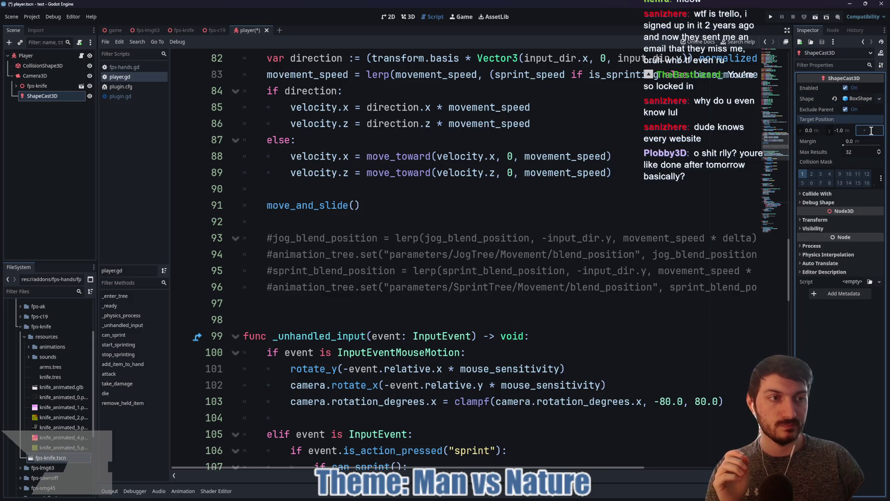
{"action": "type", "text": "1"}
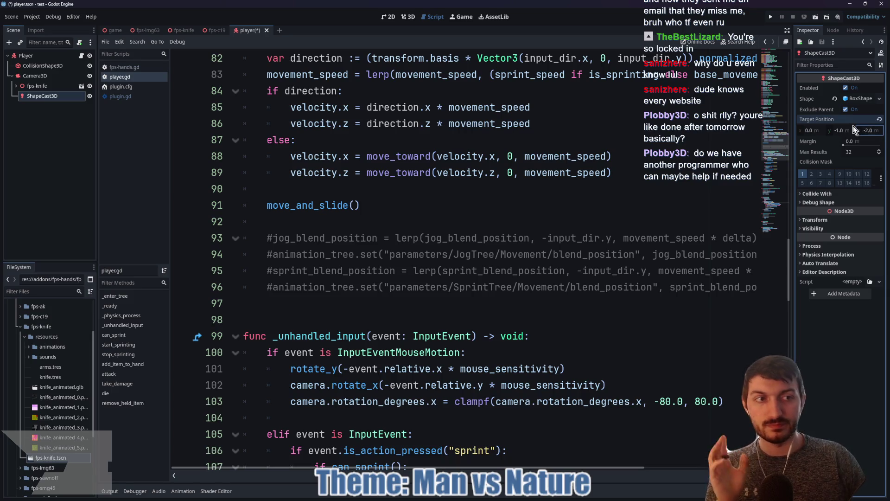
{"action": "left_click", "coordinate": [849, 129]}
{"action": "type", "text": "0"}
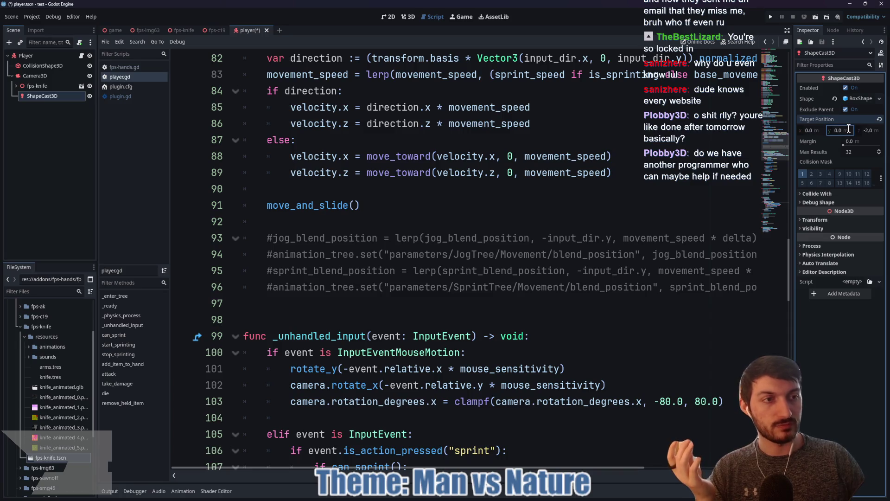
{"action": "left_click", "coordinate": [616, 189]}
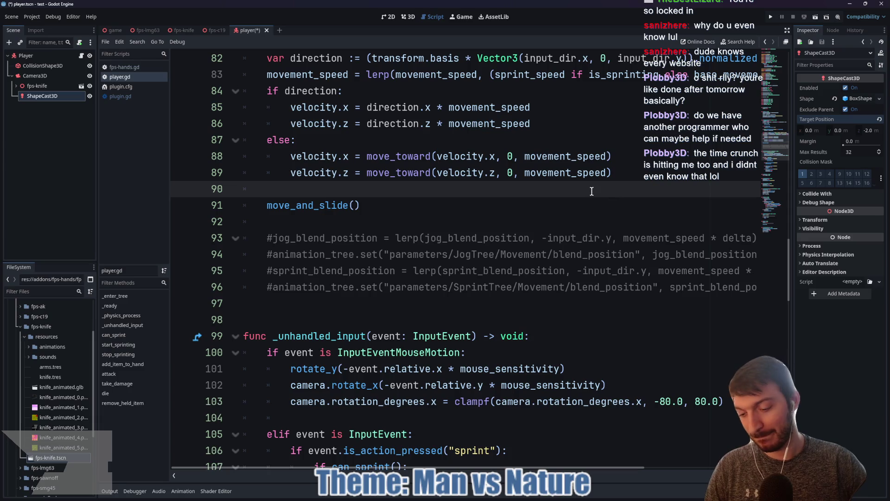
{"action": "key", "text": "ctrl+s"}
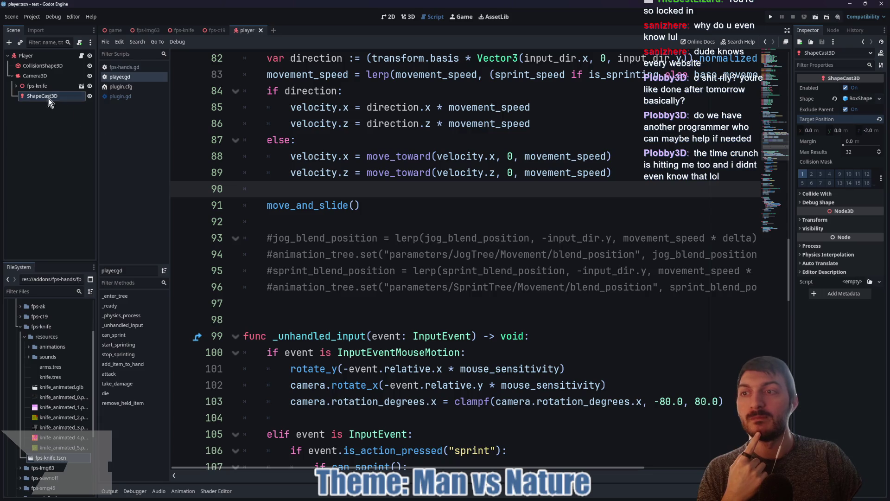
Show the player scene in the 3D view with a single-viewport layout
{"action": "left_click", "coordinate": [408, 18]}
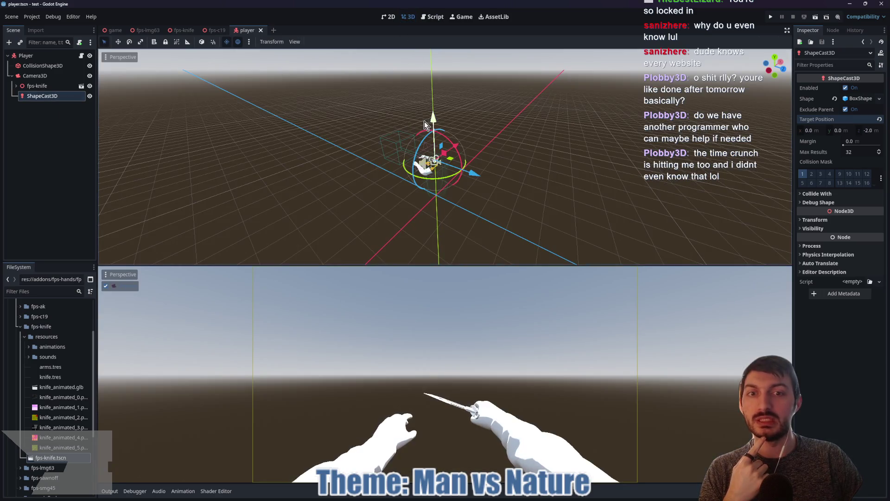
{"action": "left_click", "coordinate": [46, 75]}
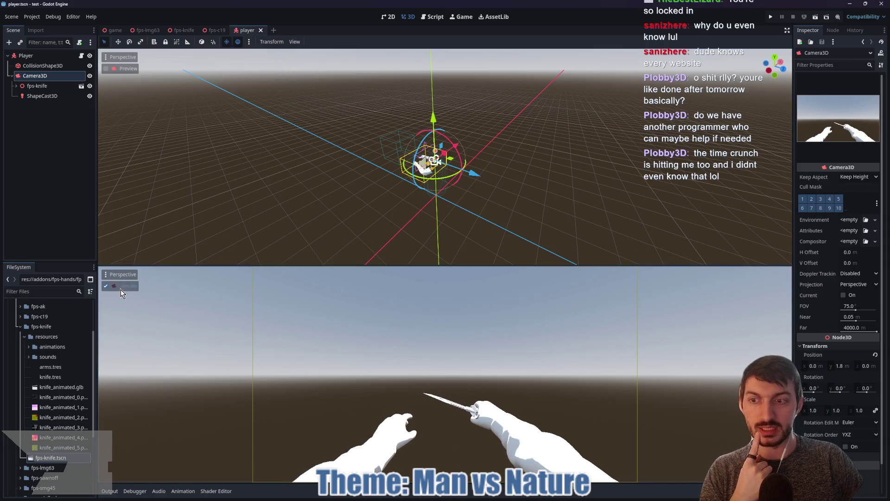
{"action": "left_click", "coordinate": [295, 42]}
{"action": "left_click", "coordinate": [298, 52]}
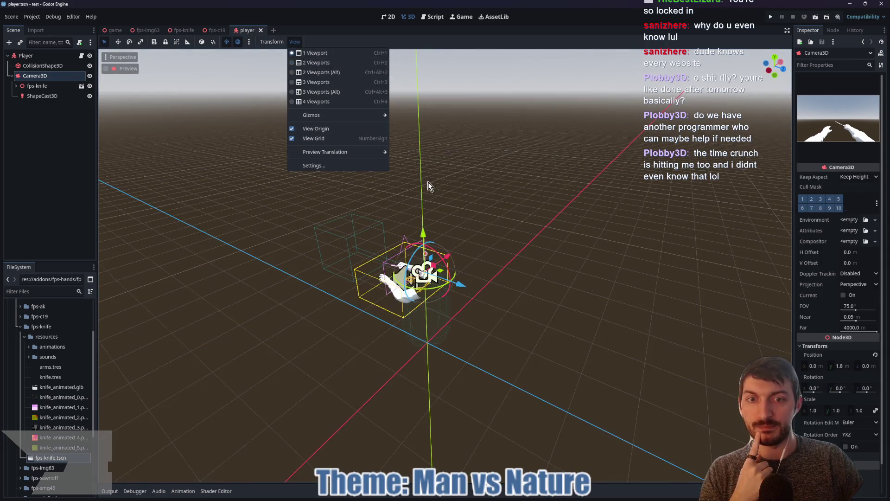
{"action": "left_click_drag", "start_coordinate": [580, 168], "coordinate": [541, 174]}
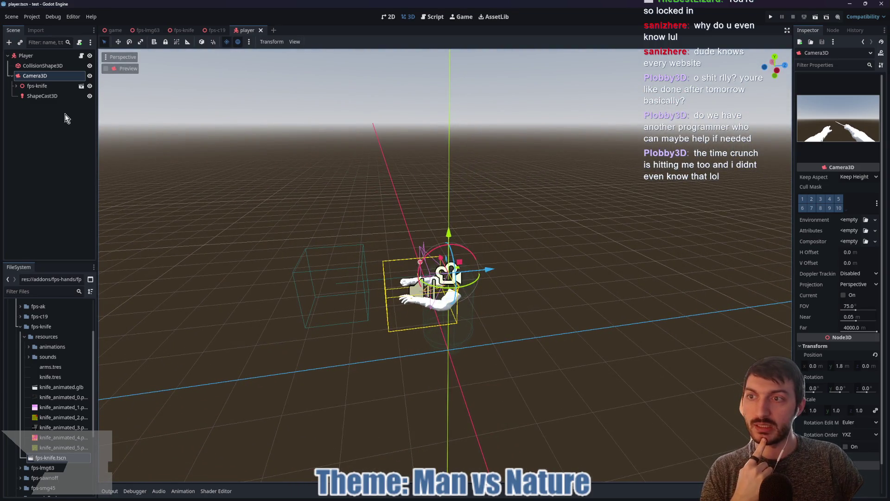
Set the ShapeCast3D's Target Position z to -1.8
{"action": "left_click", "coordinate": [49, 94]}
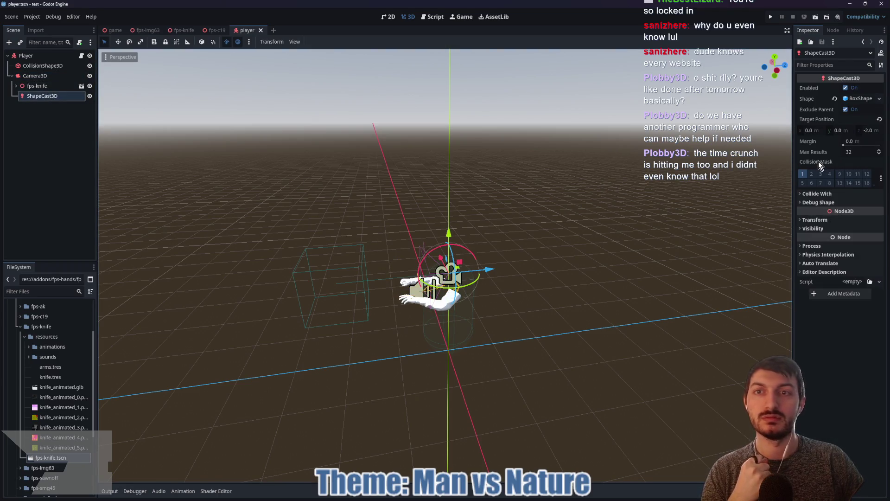
{"action": "mouse_move", "coordinate": [815, 157]}
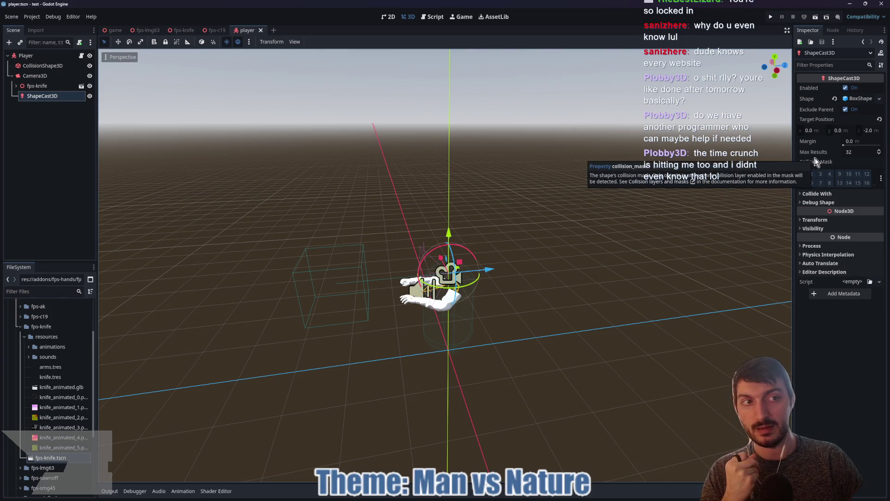
{"action": "left_click", "coordinate": [873, 132]}
{"action": "type", "text": "-1.8"}
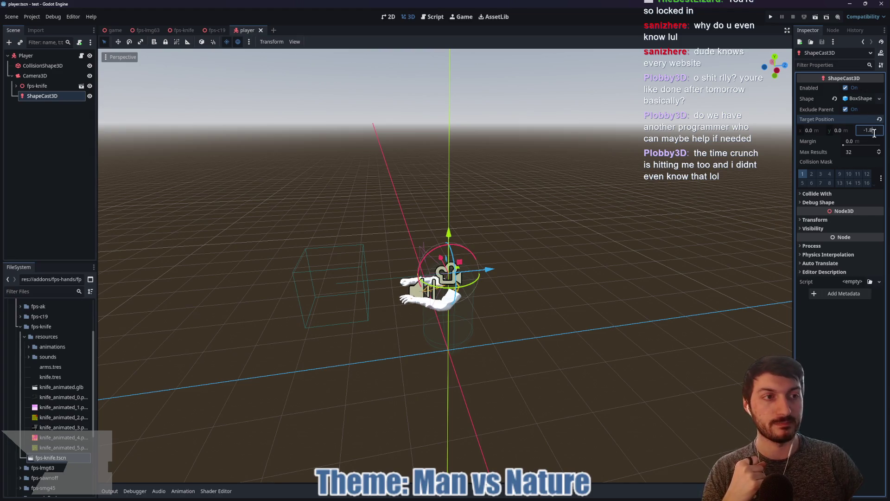
{"action": "key", "text": "Return"}
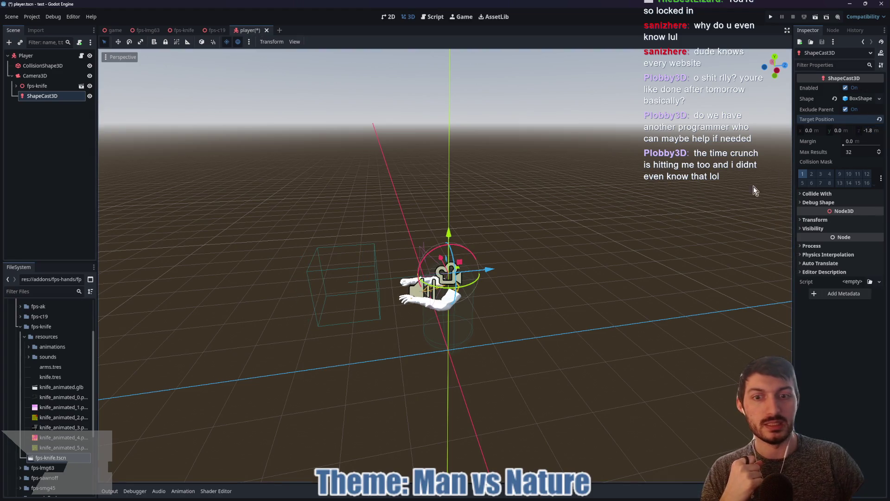
{"action": "left_click_drag", "start_coordinate": [676, 210], "coordinate": [591, 217]}
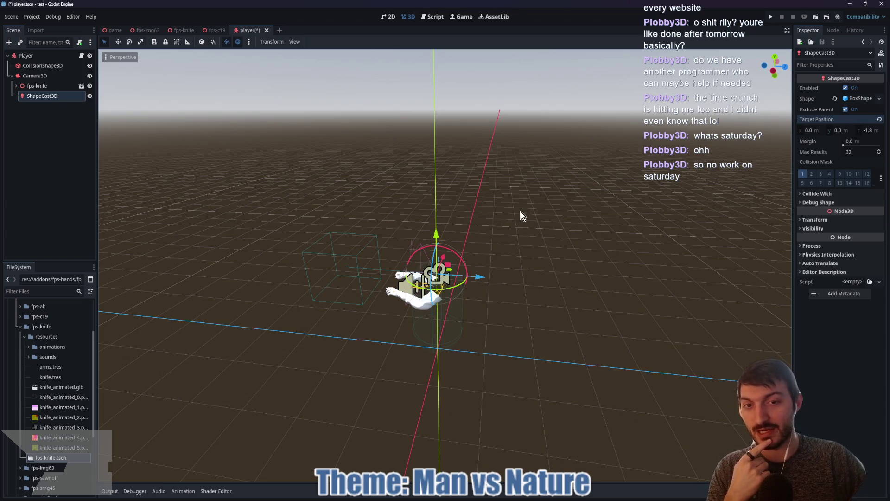
{"action": "mouse_move", "coordinate": [523, 215]}
{"action": "left_mouse_down"}
{"action": "mouse_move", "coordinate": [473, 222]}
{"action": "mouse_move", "coordinate": [556, 207]}
{"action": "mouse_move", "coordinate": [519, 208]}
{"action": "left_mouse_up"}
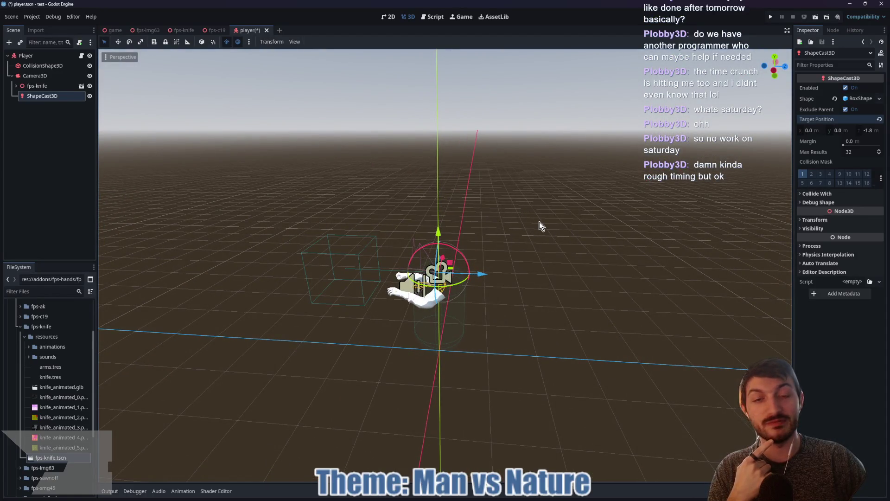
{"action": "left_click_drag", "start_coordinate": [546, 218], "coordinate": [526, 218]}
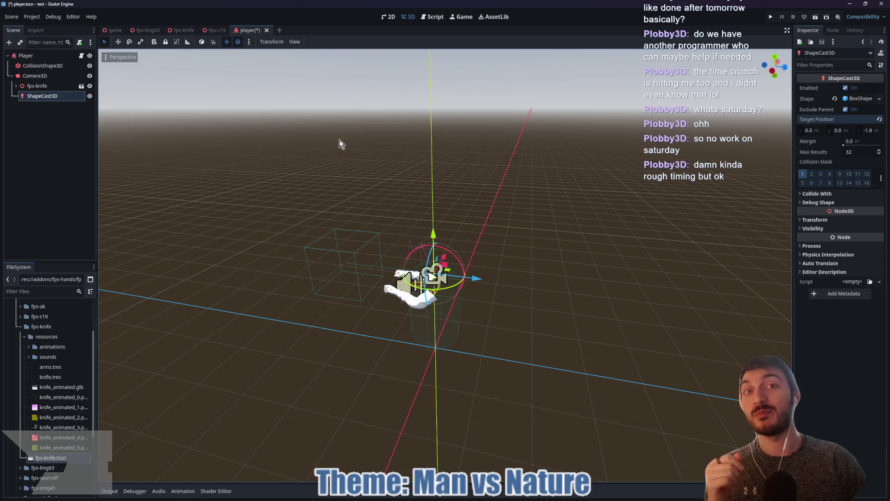
Rename the ShapeCast3D node to TargetRay and save the player scene
{"action": "left_click", "coordinate": [58, 99]}
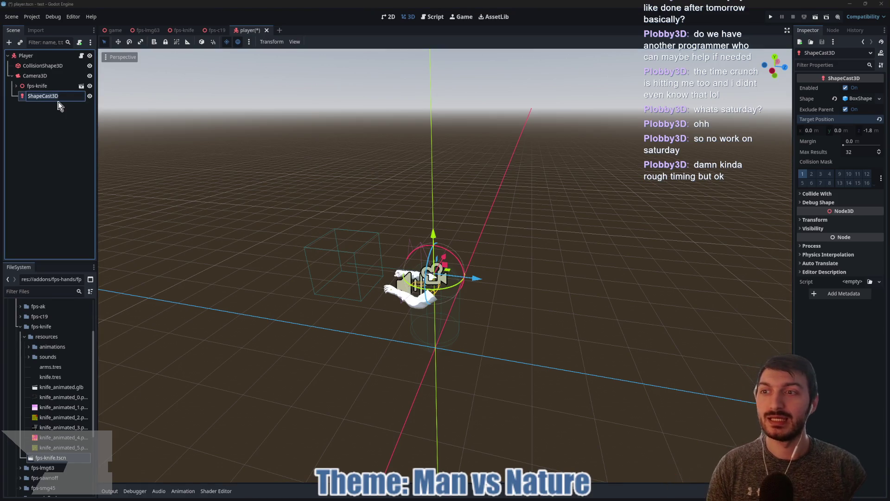
{"action": "type", "text": "TargetRay"}
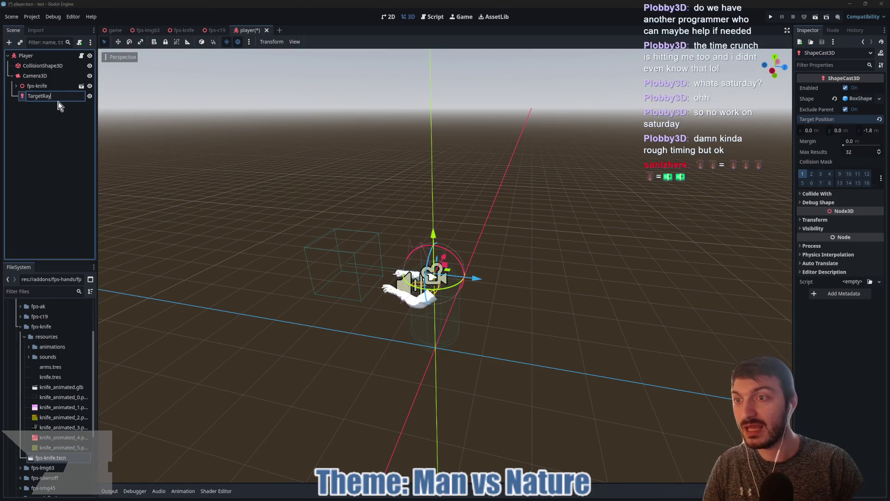
{"action": "key", "text": "Return"}
{"action": "key", "text": "ctrl+s"}
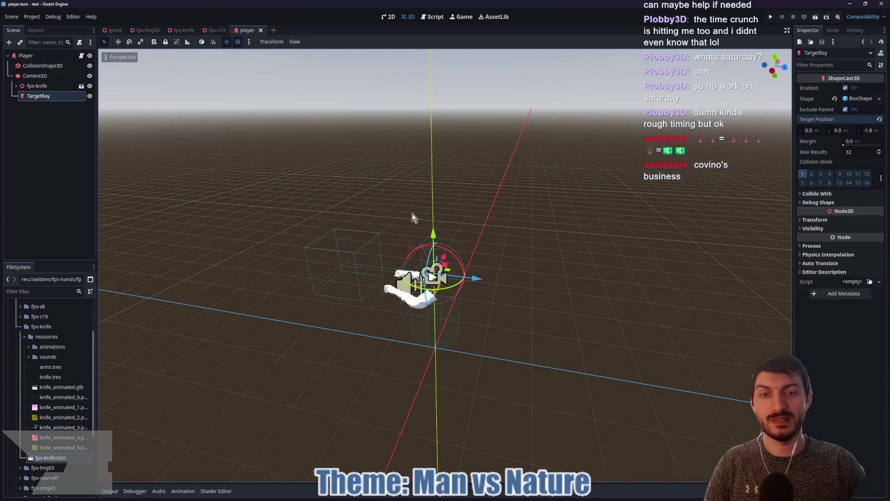
{"action": "mouse_move", "coordinate": [413, 214]}
{"action": "left_mouse_down"}
{"action": "mouse_move", "coordinate": [418, 219]}
{"action": "mouse_move", "coordinate": [403, 216]}
{"action": "mouse_move", "coordinate": [411, 224]}
{"action": "left_mouse_up"}
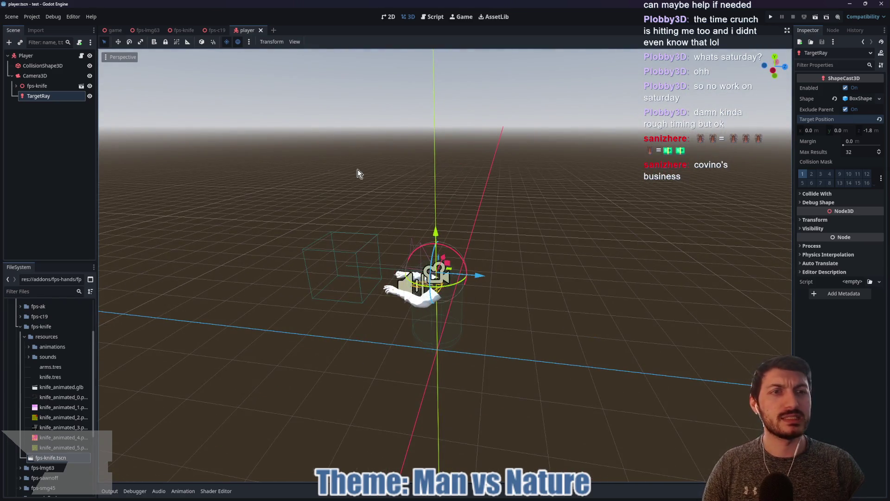
{"action": "left_click", "coordinate": [32, 56]}
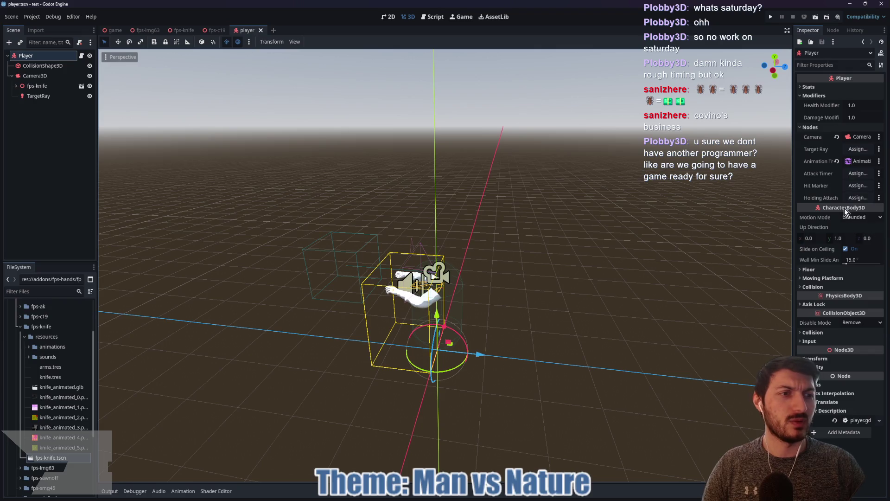
Add a Marker3D under Player, raise it along the Y axis, and save
{"action": "left_click", "coordinate": [41, 59]}
{"action": "key", "text": "ctrl+a"}
{"action": "type", "text": "shape"}
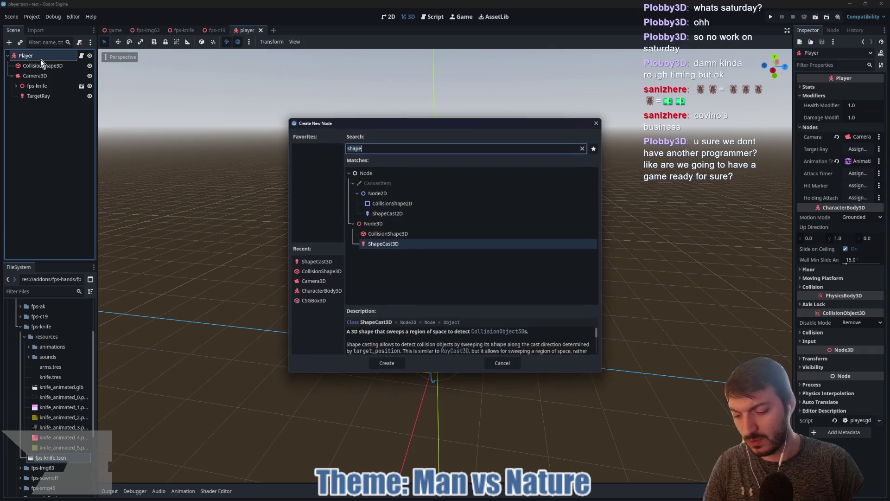
{"action": "key", "text": "ctrl+a"}
{"action": "type", "text": "marker"}
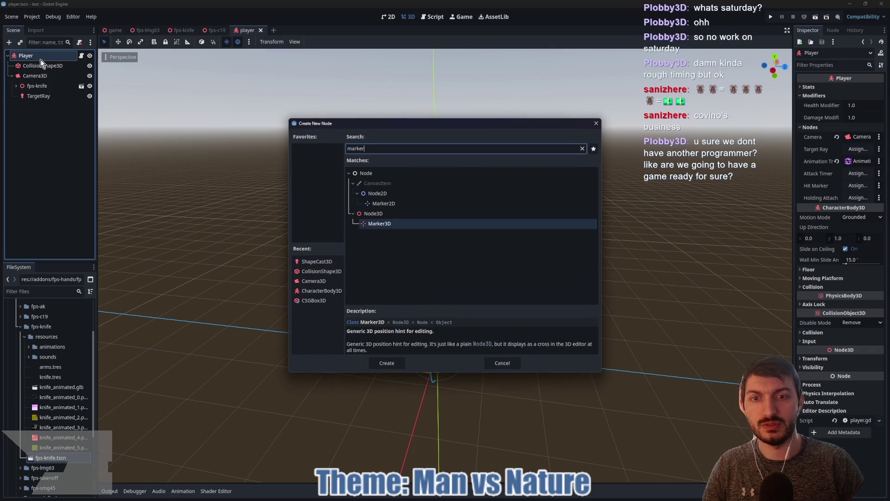
{"action": "key", "text": "Return"}
{"action": "left_click_drag", "start_coordinate": [443, 313], "coordinate": [436, 259]}
{"action": "left_click_drag", "start_coordinate": [508, 267], "coordinate": [562, 259]}
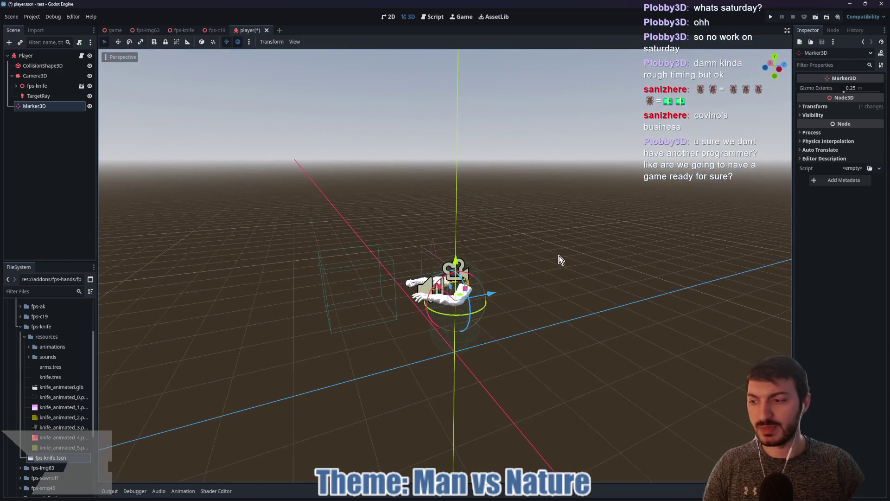
{"action": "key", "text": "ctrl+s"}
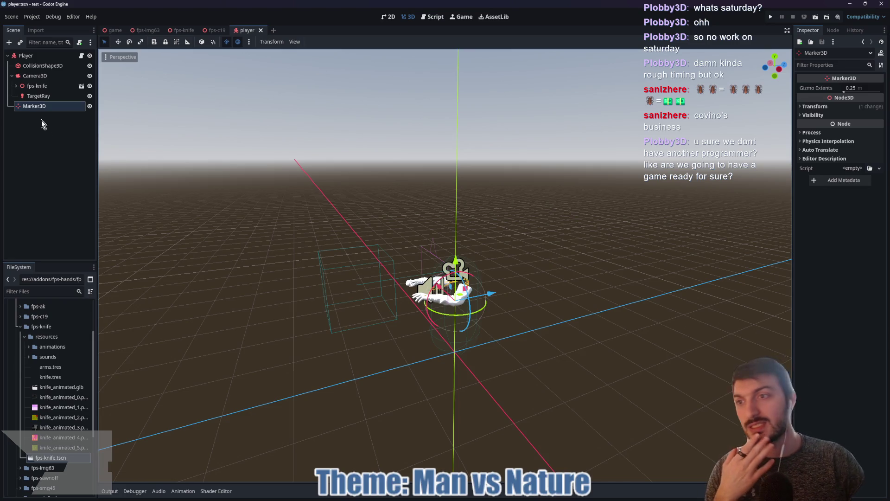
Rename the new Marker3D to HitMarker
{"action": "double_click", "coordinate": [43, 108]}
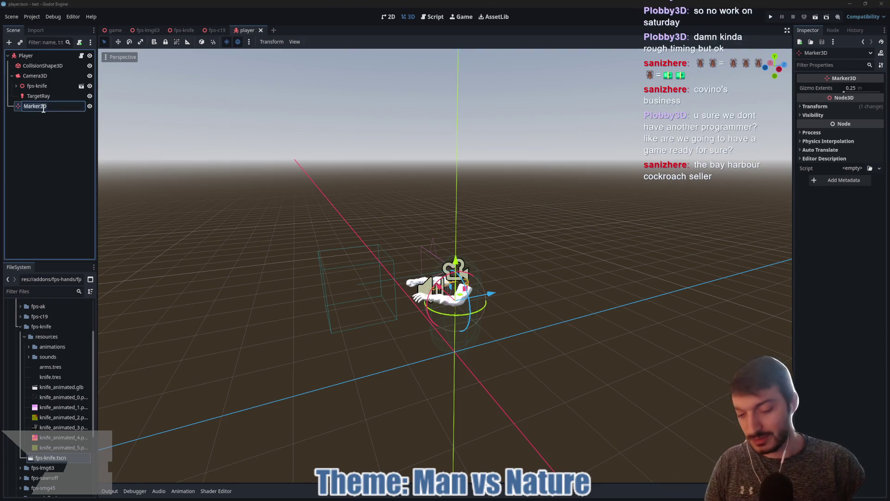
{"action": "type", "text": "HitMarker"}
{"action": "key", "text": "Return"}
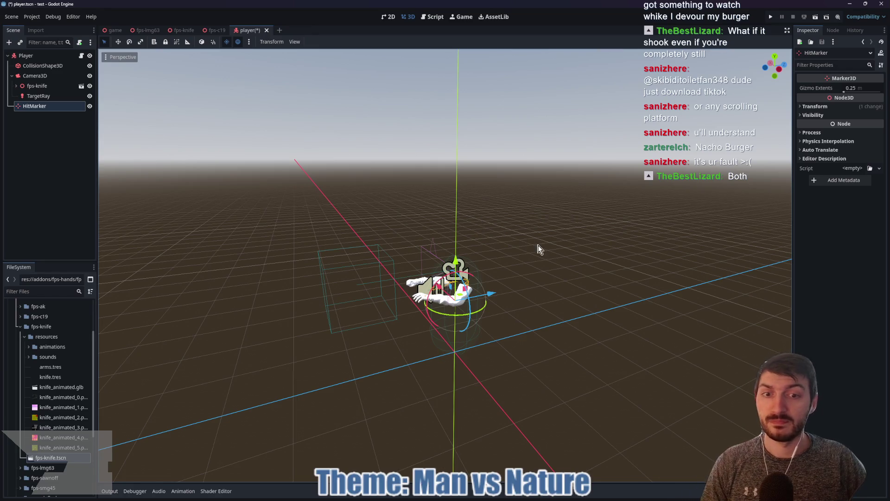
{"action": "scroll", "coordinate": [533, 243], "scroll_direction": "up", "scroll_amount": 3}
{"action": "scroll", "coordinate": [524, 256], "scroll_direction": "up", "scroll_amount": 1}
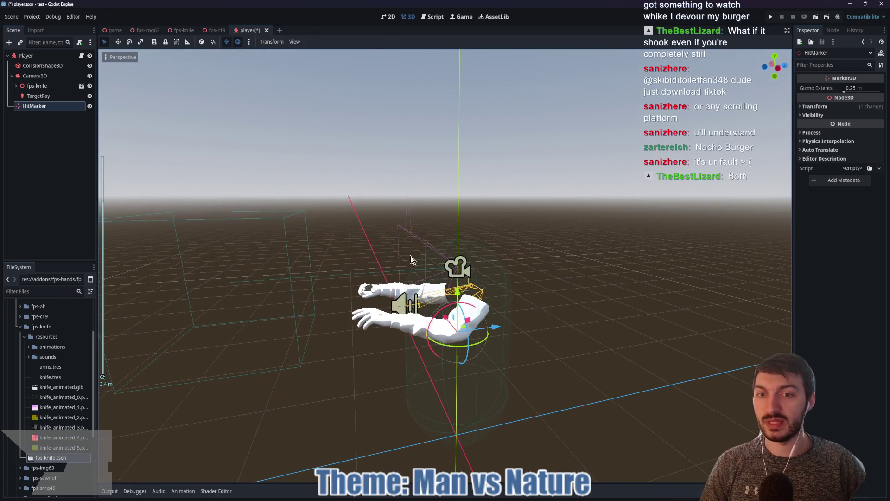
{"action": "scroll", "coordinate": [465, 334], "scroll_direction": "up", "scroll_amount": 4}
{"action": "scroll", "coordinate": [465, 333], "scroll_direction": "down", "scroll_amount": 2}
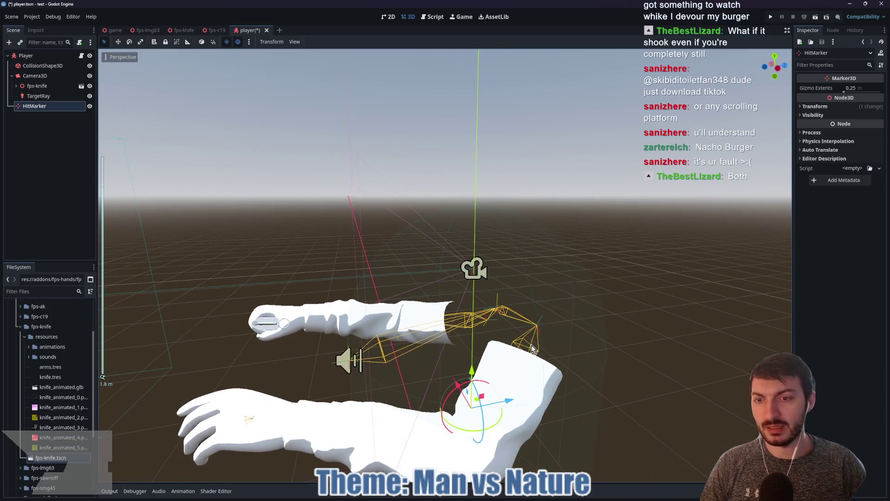
{"action": "mouse_move", "coordinate": [465, 334]}
{"action": "left_mouse_down"}
{"action": "mouse_move", "coordinate": [539, 334]}
{"action": "mouse_move", "coordinate": [255, 301]}
{"action": "left_mouse_up"}
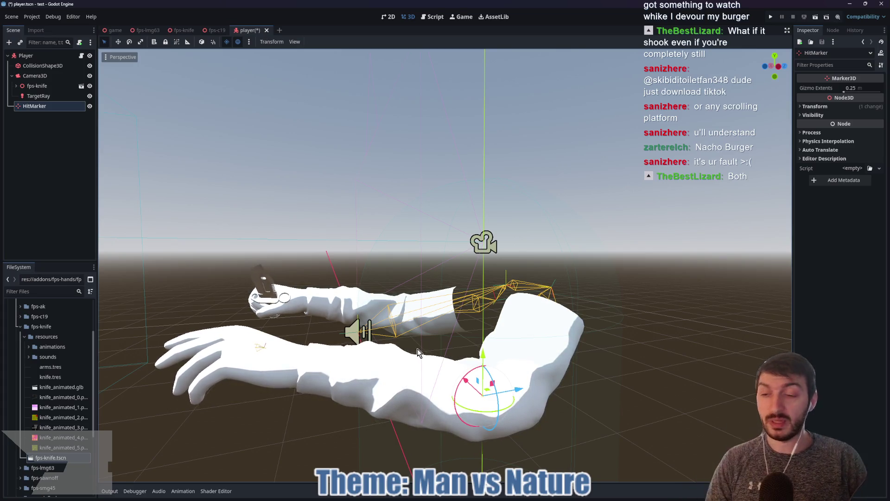
{"action": "scroll", "coordinate": [505, 268], "scroll_direction": "down", "scroll_amount": 4}
{"action": "mouse_move", "coordinate": [482, 176]}
{"action": "left_mouse_down"}
{"action": "mouse_move", "coordinate": [487, 189]}
{"action": "mouse_move", "coordinate": [477, 199]}
{"action": "left_mouse_up"}
Assign HitMarker to the Player's Hit Marker property and save the scene
{"action": "left_click", "coordinate": [33, 55]}
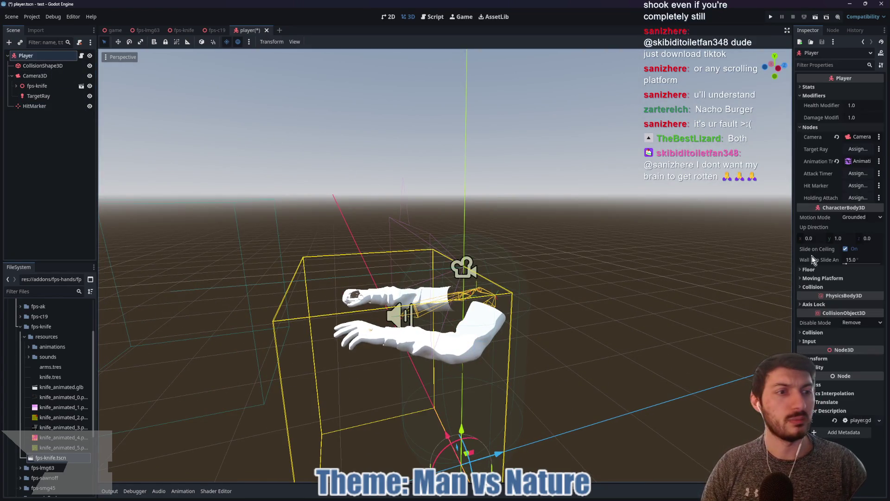
{"action": "left_click", "coordinate": [861, 197]}
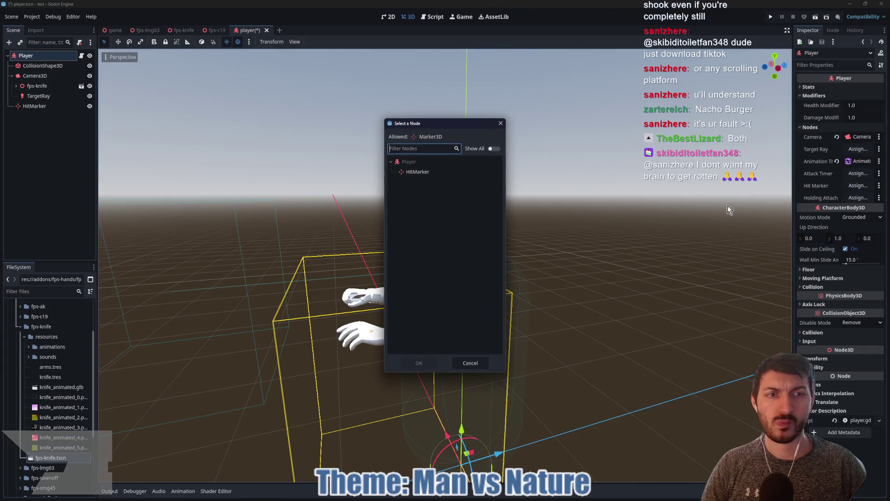
{"action": "left_click", "coordinate": [445, 172]}
{"action": "left_click", "coordinate": [409, 362]}
{"action": "key", "text": "ctrl+s"}
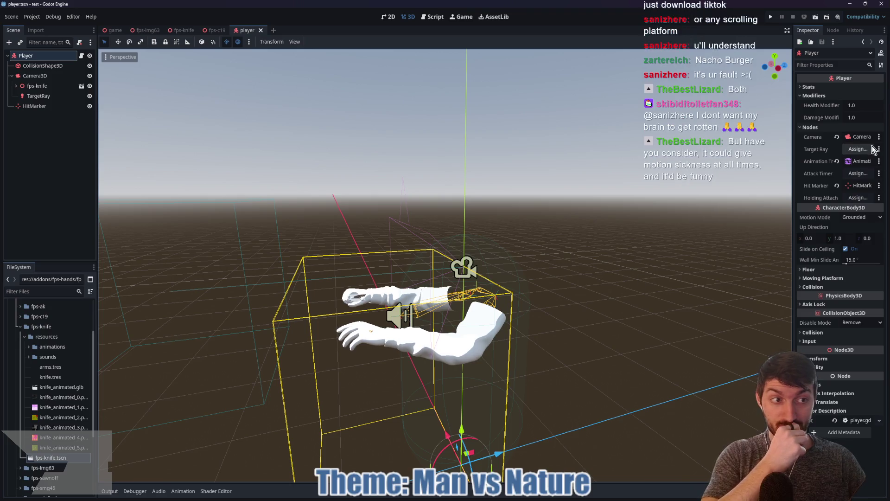
Assign TargetRay to the Player's Target Ray property
{"action": "left_click", "coordinate": [858, 149]}
{"action": "left_click", "coordinate": [434, 182]}
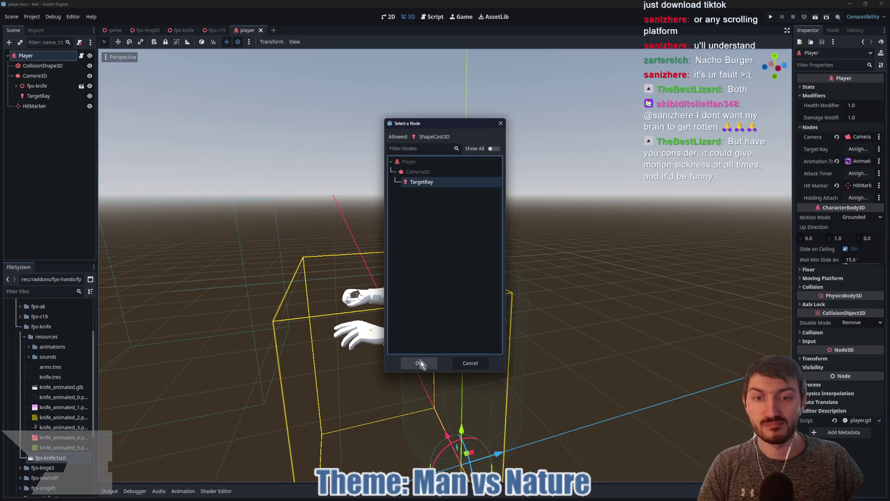
{"action": "left_click", "coordinate": [420, 362]}
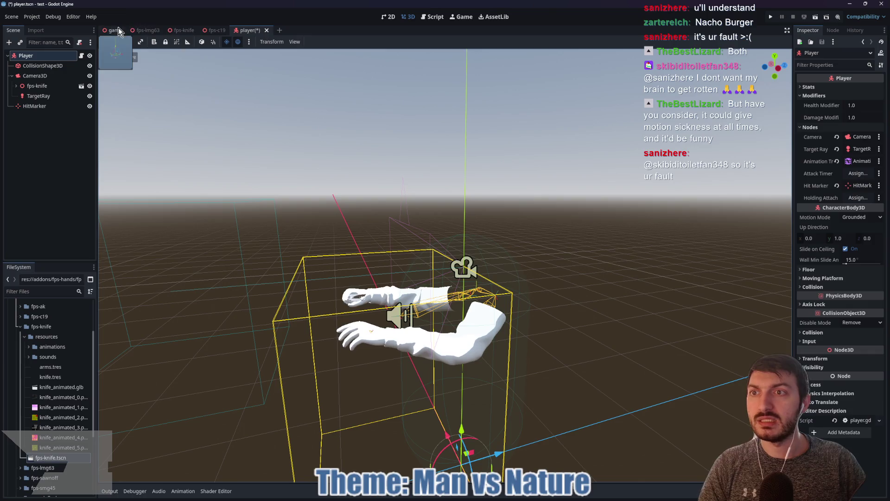
{"action": "left_click", "coordinate": [114, 30]}
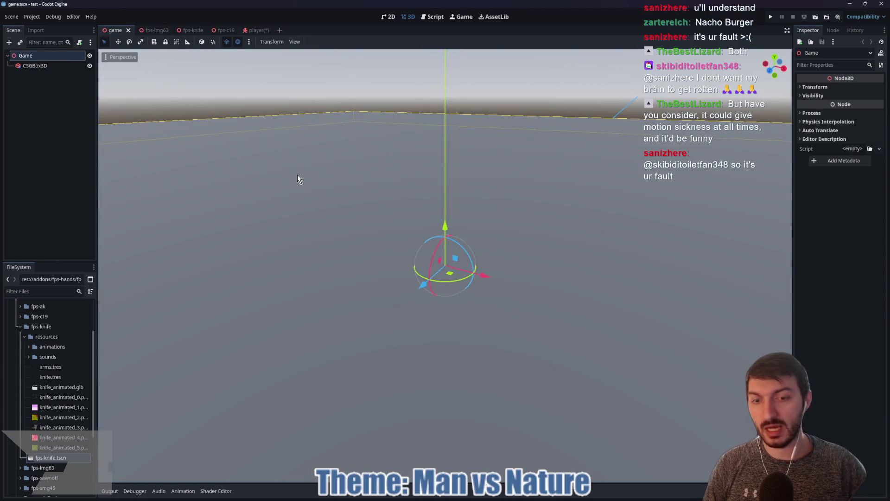
Instance player.tscn as a child of the Game node in the game scene
{"action": "key", "text": "ctrl+a"}
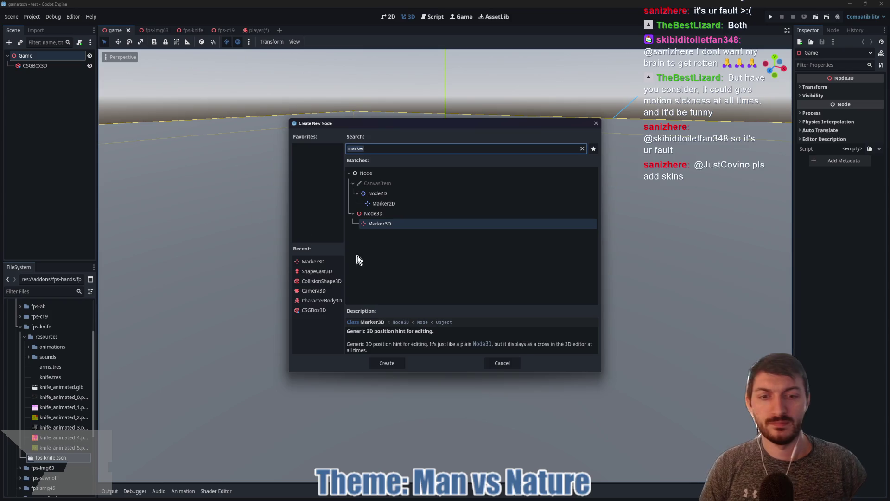
{"action": "left_click", "coordinate": [486, 360]}
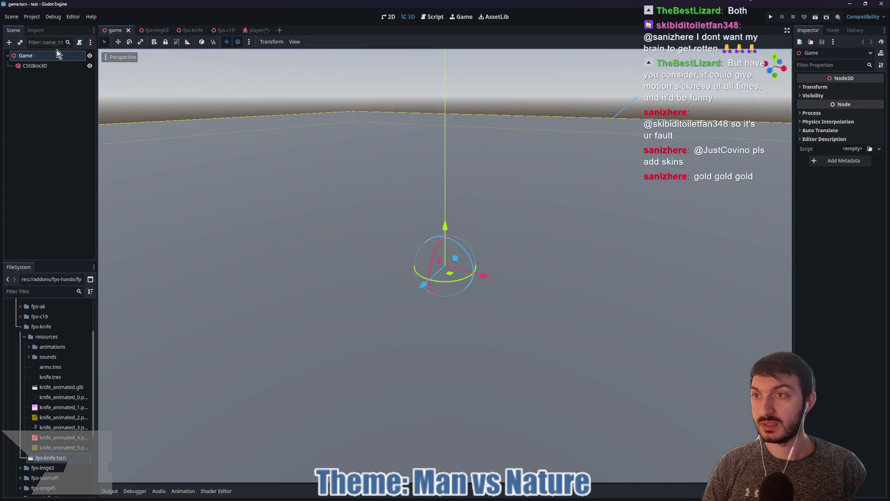
{"action": "left_click", "coordinate": [27, 55]}
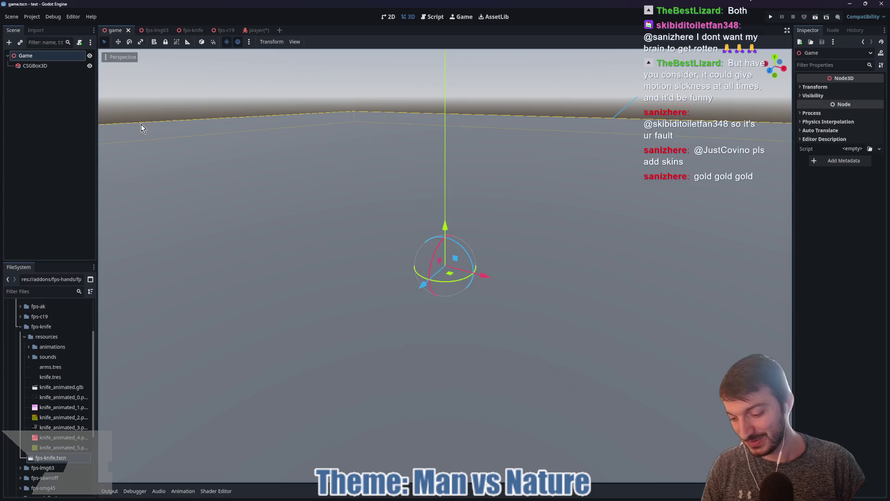
{"action": "key", "text": "ctrl+shift+a"}
{"action": "type", "text": "oka"}
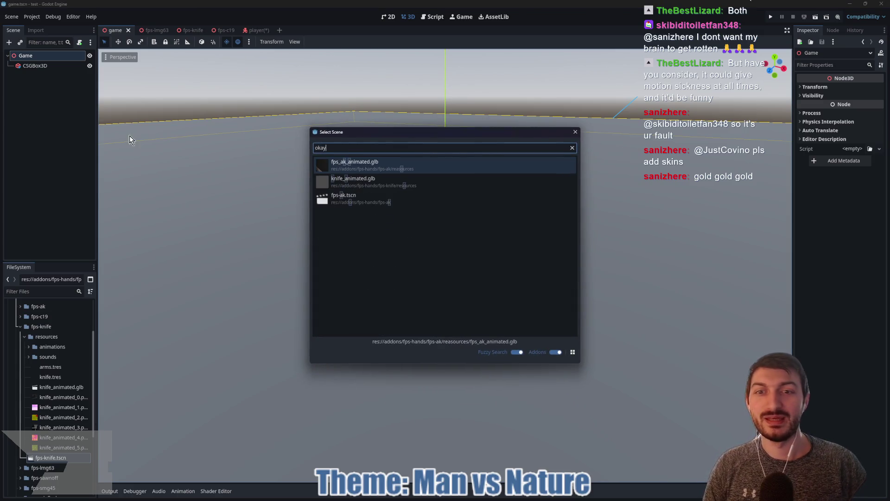
{"action": "key", "text": "BackSpace"}
{"action": "key", "text": "BackSpace"}
{"action": "key", "text": "BackSpace"}
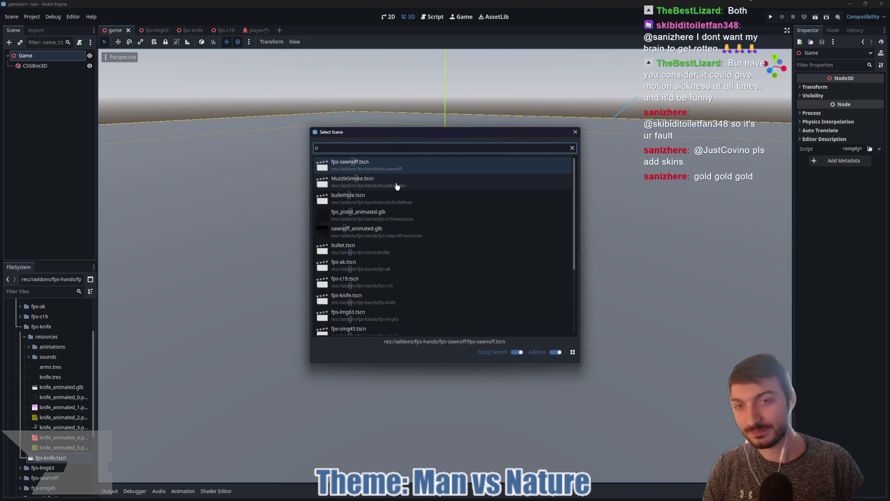
{"action": "type", "text": "player"}
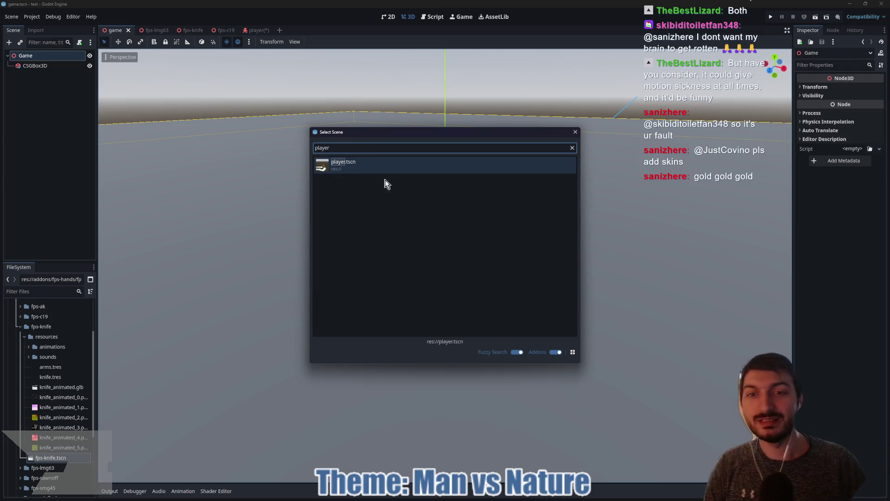
{"action": "key", "text": "Return"}
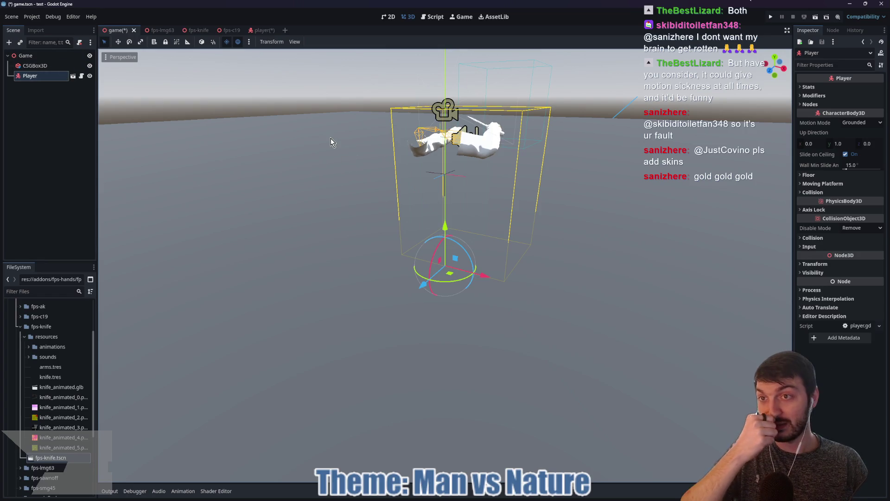
Run the game to test it, then stop it and go back to the player scene
{"action": "key", "text": "F5"}
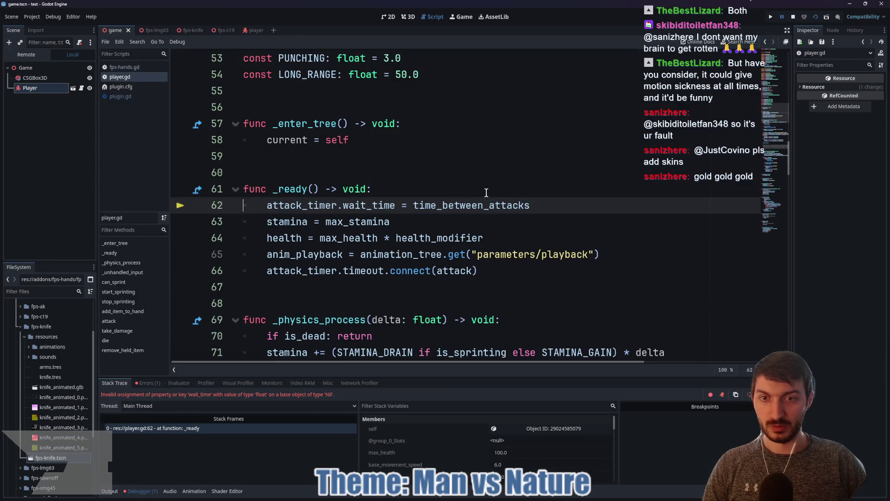
{"action": "left_click", "coordinate": [793, 17]}
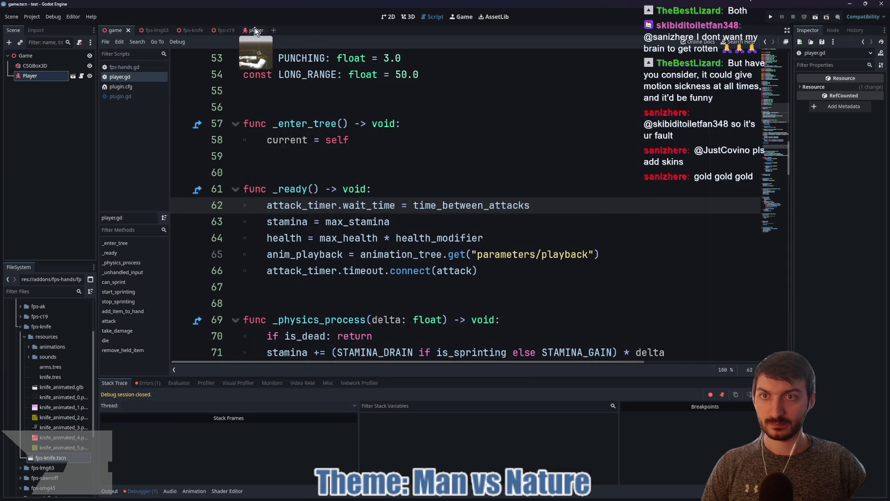
{"action": "left_click", "coordinate": [254, 30]}
{"action": "key", "text": "ctrl+a"}
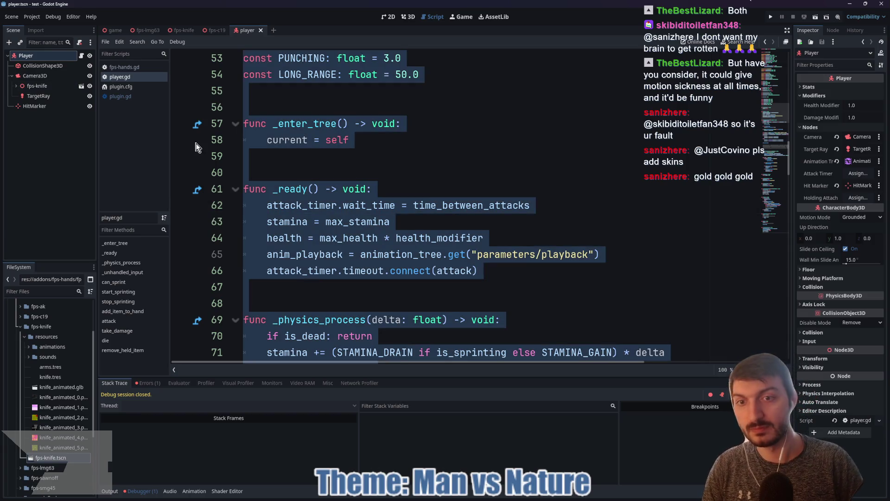
{"action": "left_click", "coordinate": [199, 156]}
Add a Timer named AttackTimer under Player with Ignore Time Scale on, save, and rerun the game
{"action": "left_click", "coordinate": [33, 57]}
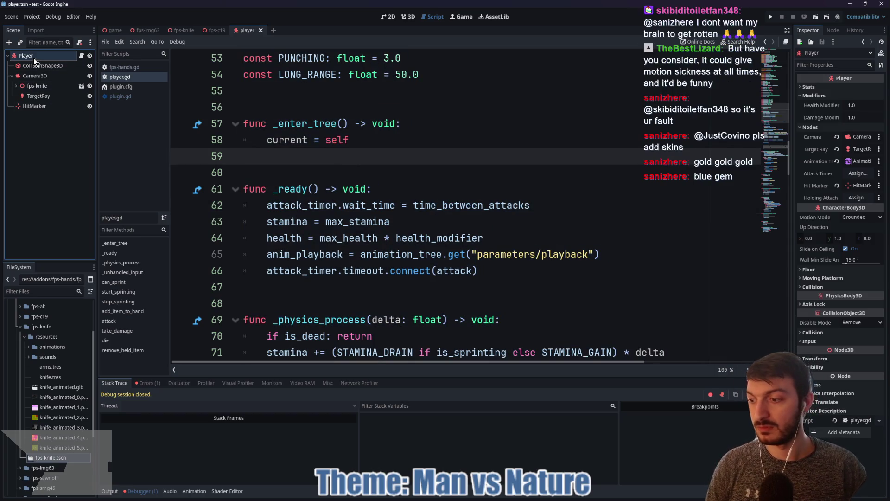
{"action": "key", "text": "ctrl+a"}
{"action": "type", "text": "timer"}
{"action": "key", "text": "Return"}
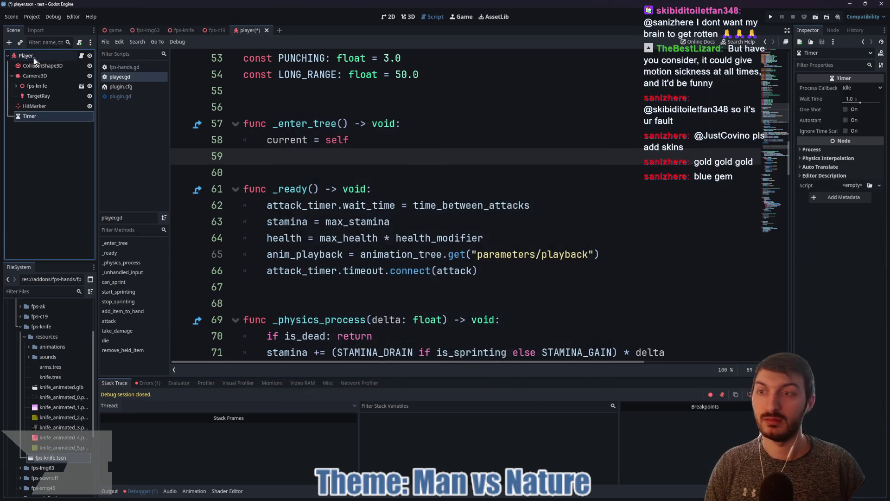
{"action": "double_click", "coordinate": [60, 115]}
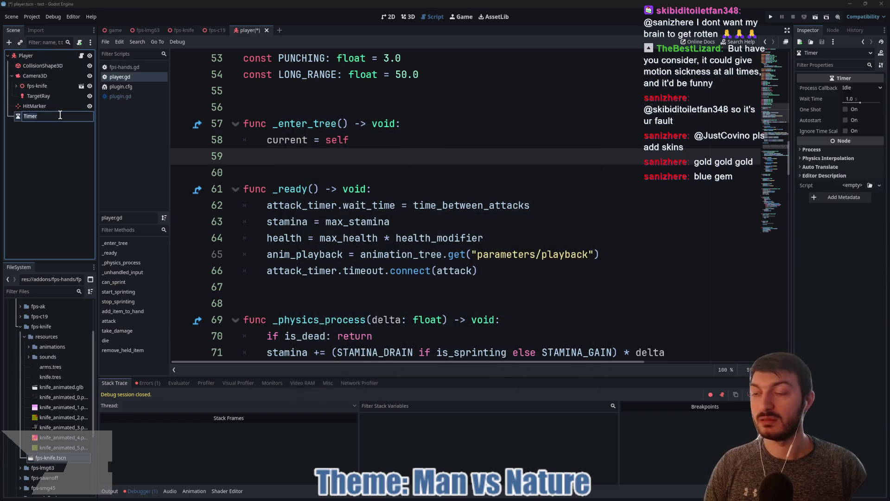
{"action": "type", "text": "Attack"}
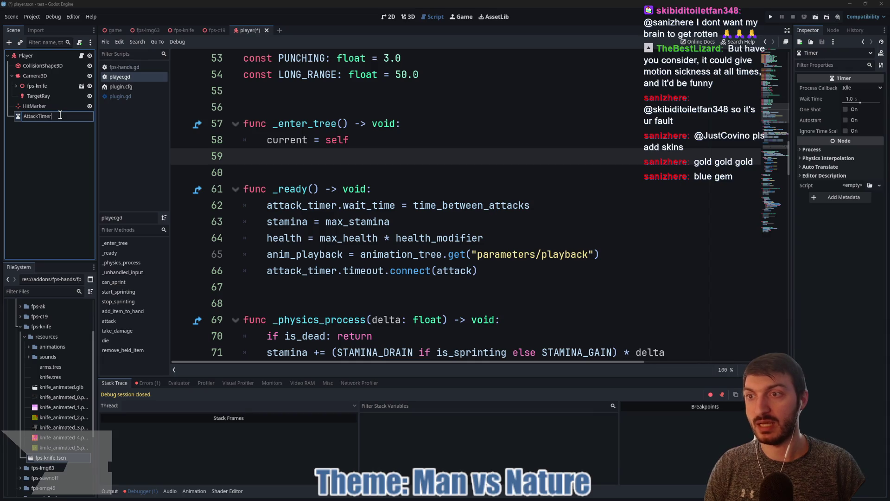
{"action": "key", "text": "Return"}
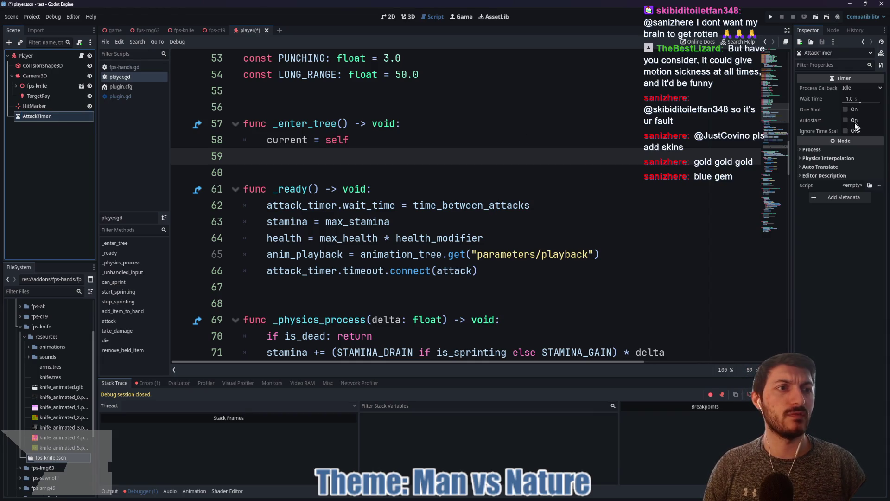
{"action": "left_click", "coordinate": [845, 131]}
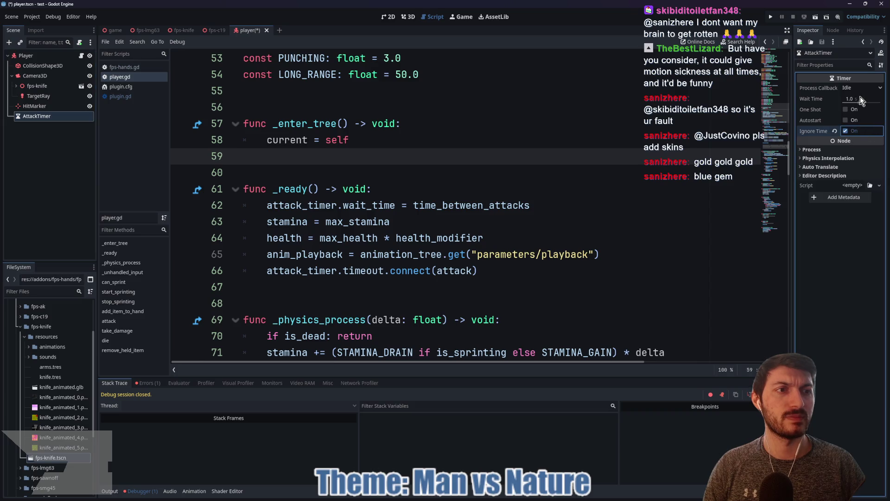
{"action": "left_click", "coordinate": [524, 266]}
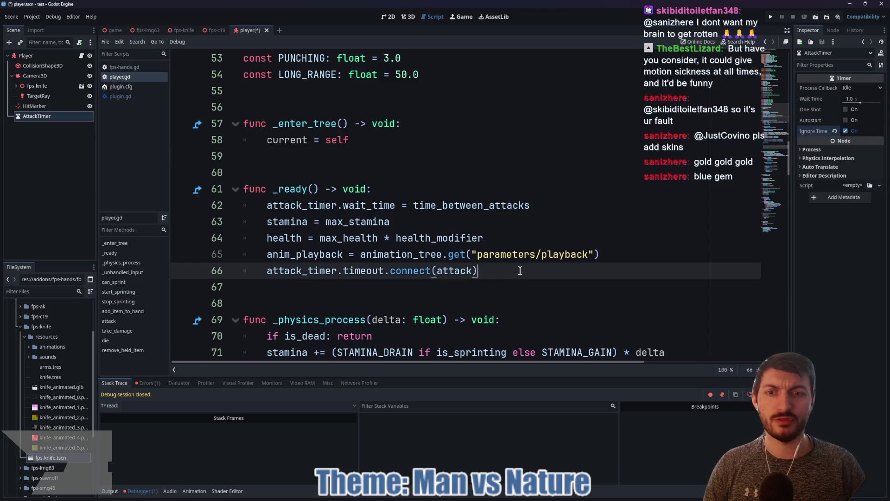
{"action": "key", "text": "ctrl+s"}
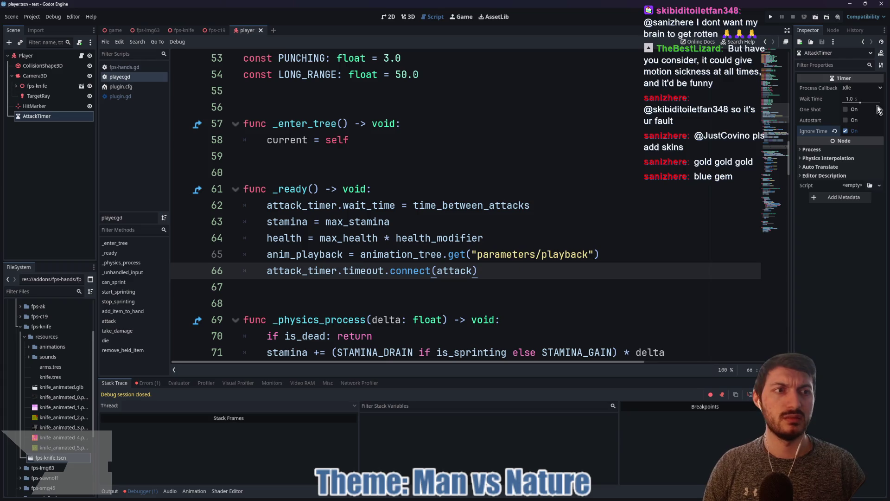
{"action": "left_click", "coordinate": [112, 30]}
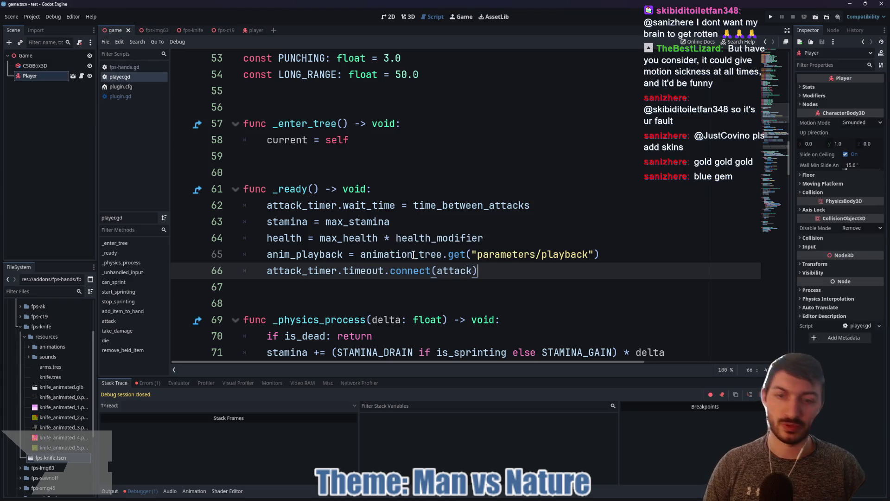
{"action": "key", "text": "F6"}
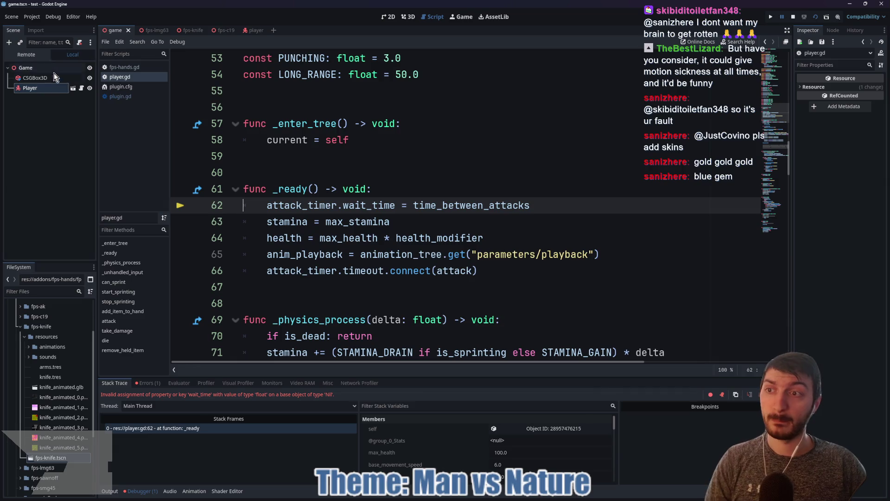
Point the Player's Attack Timer property at the AttackTimer node and run the game again
{"action": "left_click", "coordinate": [250, 30]}
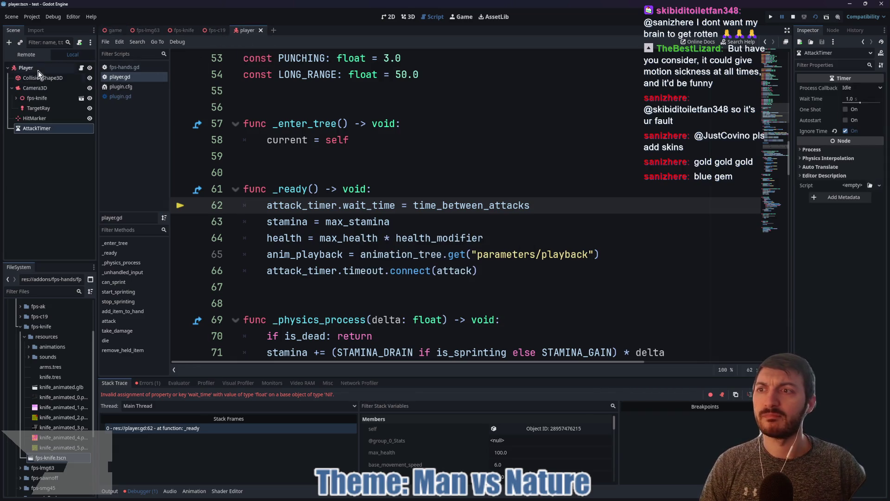
{"action": "left_click", "coordinate": [858, 173]}
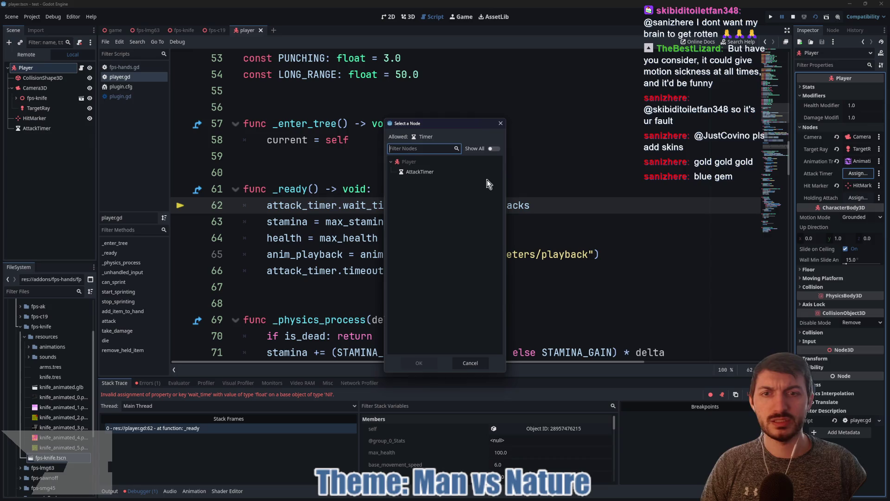
{"action": "left_click", "coordinate": [418, 362]}
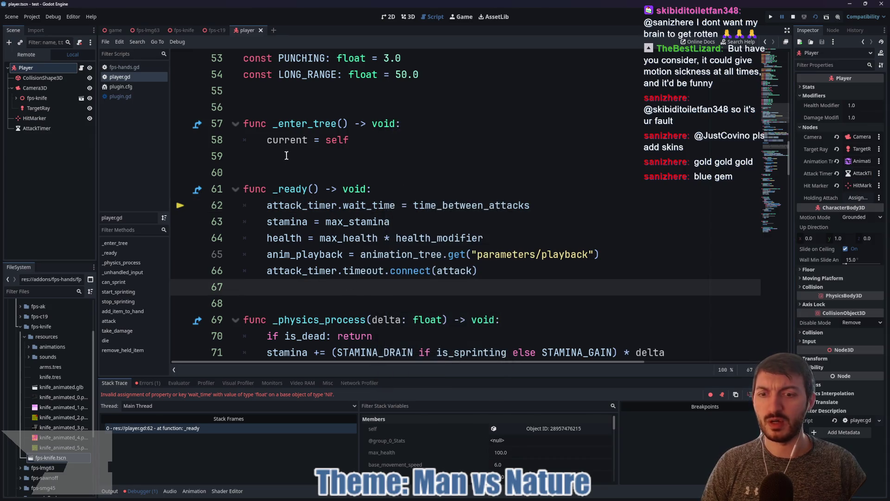
{"action": "left_click", "coordinate": [113, 30]}
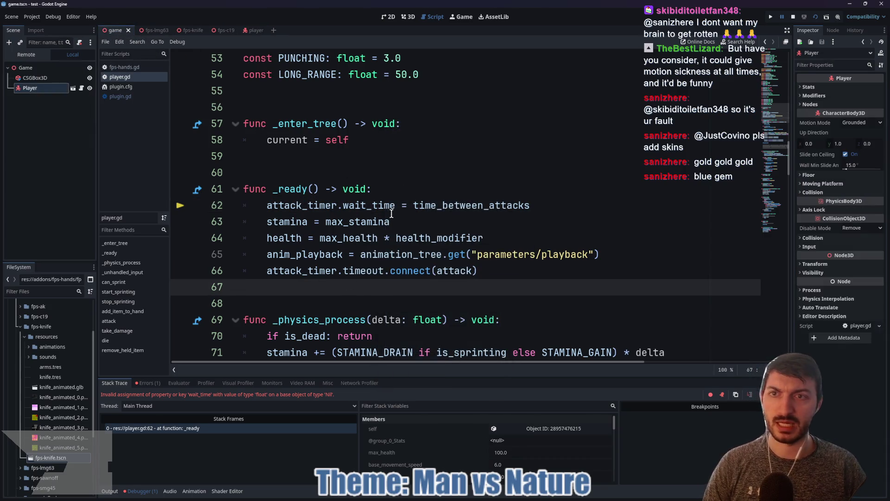
{"action": "key", "text": "F5"}
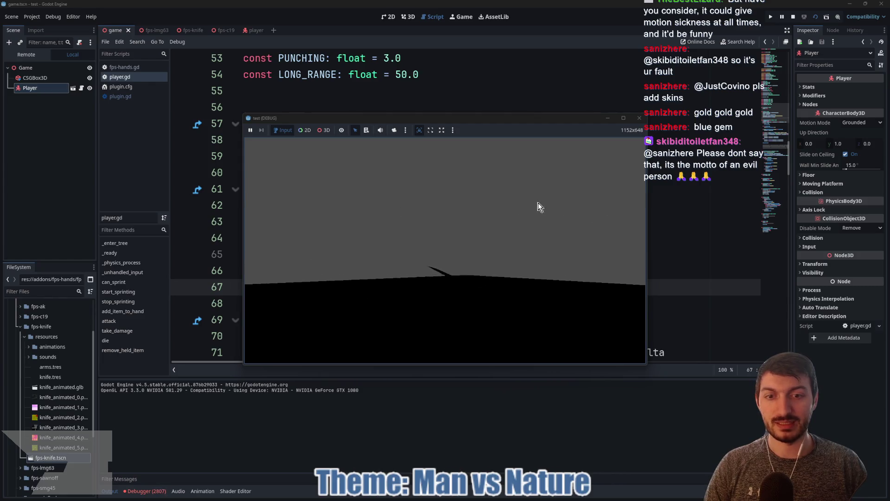
Add the preview sun and environment to the game scene as real nodes, then save it
{"action": "key", "text": "F8"}
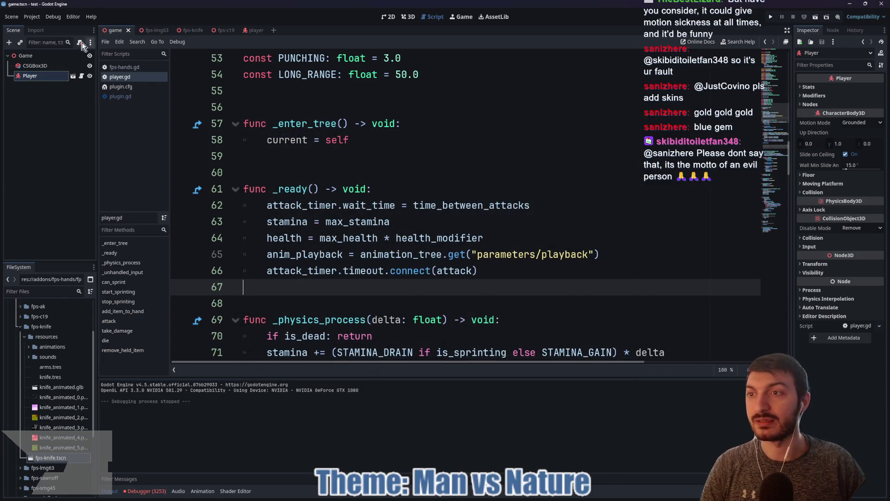
{"action": "left_click", "coordinate": [50, 57]}
{"action": "left_click", "coordinate": [408, 17]}
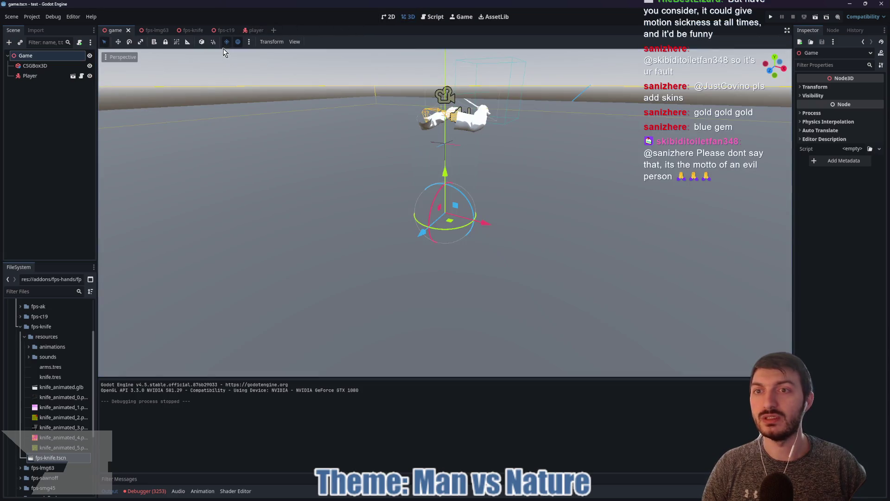
{"action": "left_click", "coordinate": [237, 42]}
{"action": "left_click", "coordinate": [249, 42]}
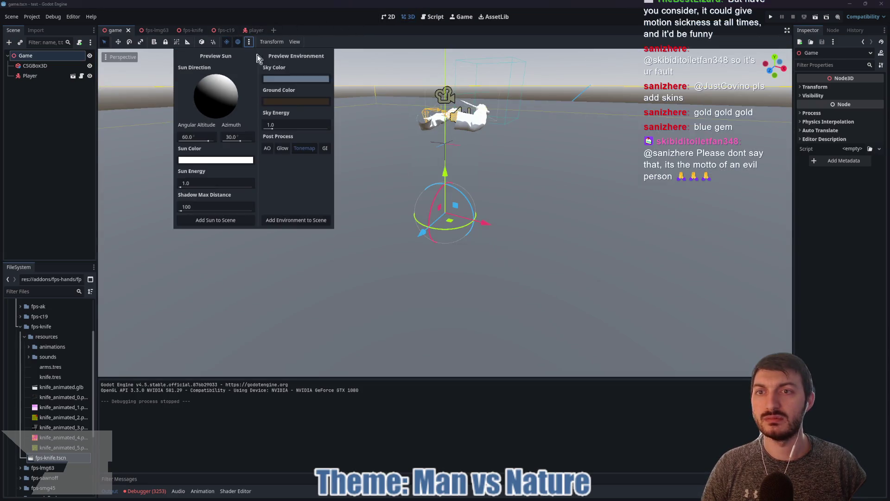
{"action": "left_click", "coordinate": [216, 221]}
{"action": "left_click", "coordinate": [249, 42]}
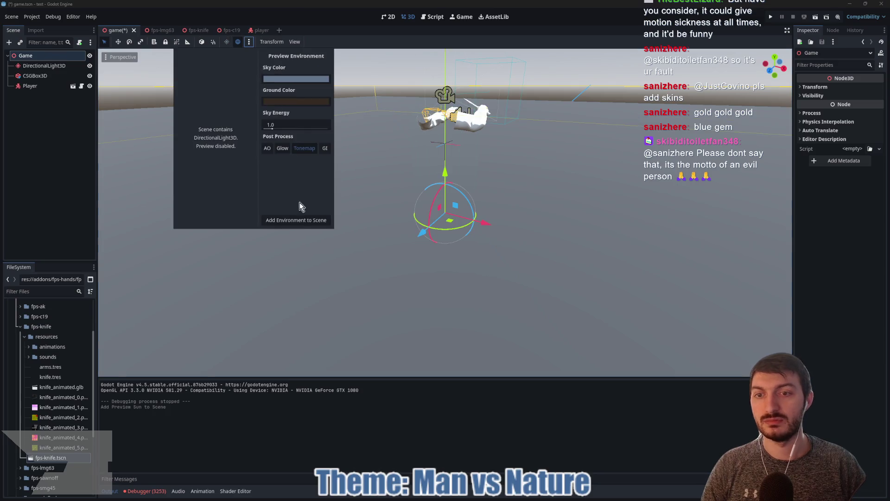
{"action": "left_click", "coordinate": [296, 218]}
{"action": "key", "text": "ctrl+s"}
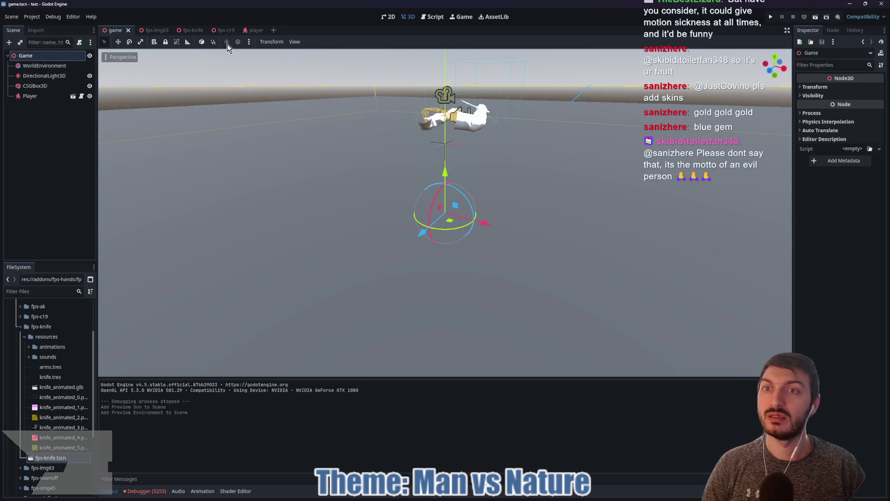
{"action": "left_click", "coordinate": [257, 31]}
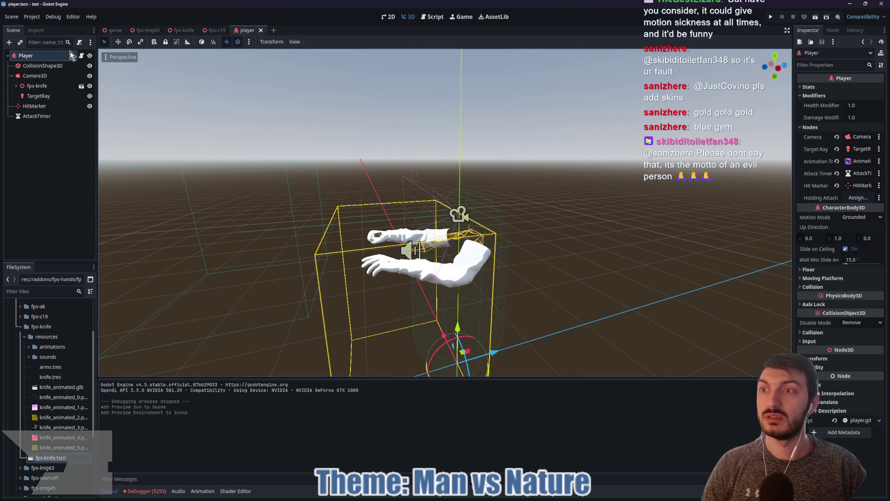
Add Input.mouse_mode = Input.MOUSE_MODE_CAPTURED at the end of player.gd's _ready and save the script
{"action": "left_click", "coordinate": [81, 55]}
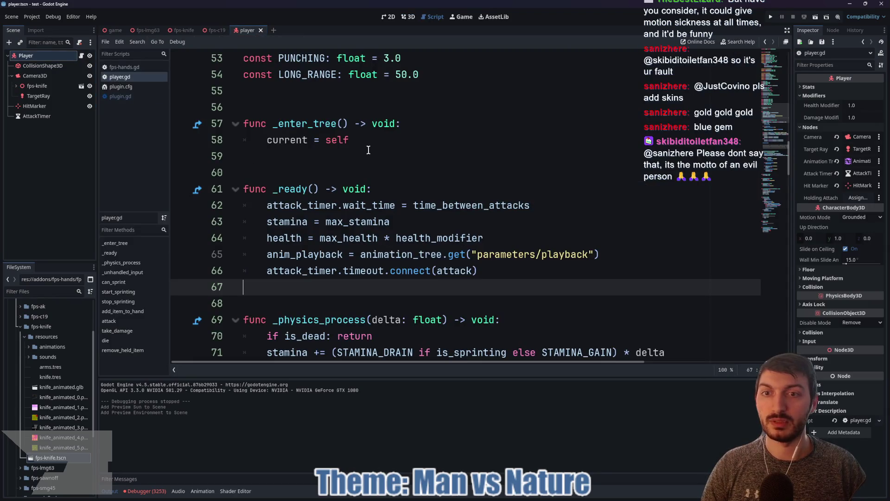
{"action": "scroll", "coordinate": [378, 168], "scroll_direction": "down", "scroll_amount": 2}
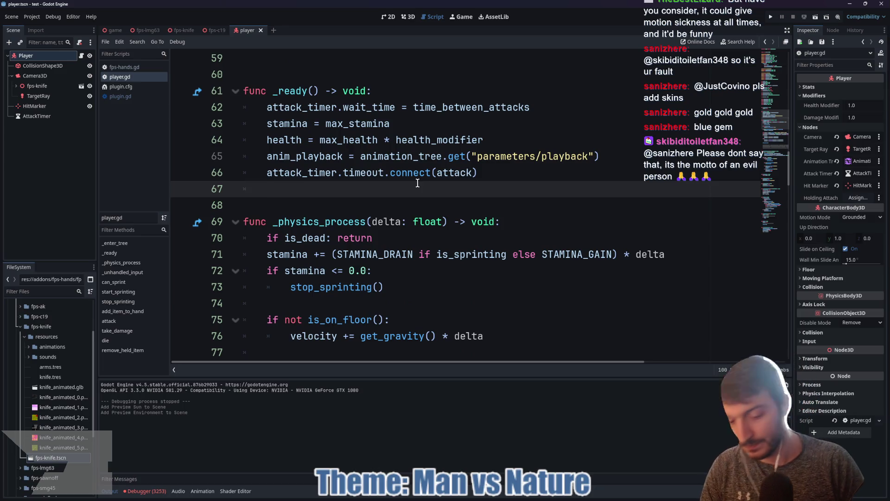
{"action": "type", "text": "Input."}
{"action": "key", "text": "BackSpace"}
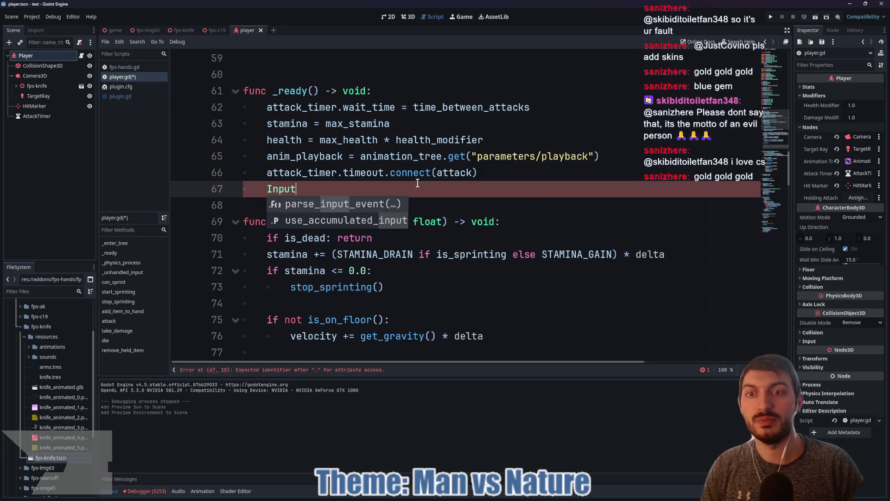
{"action": "type", "text": ".mous"}
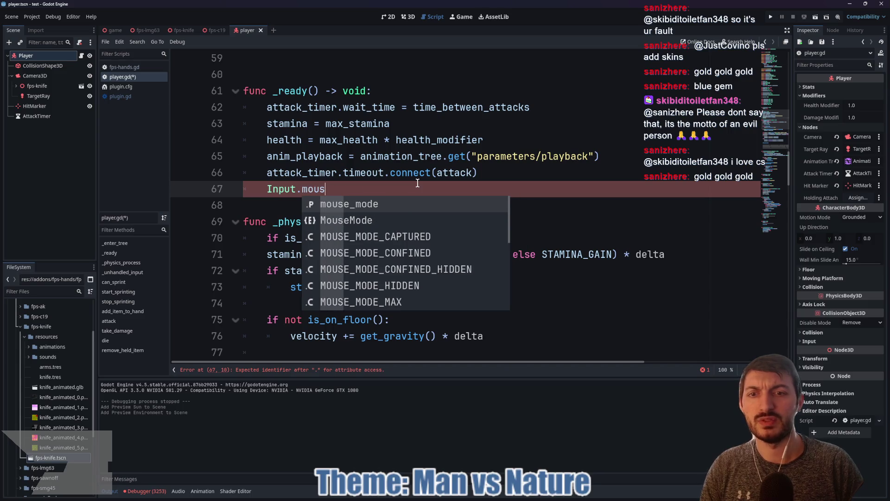
{"action": "key", "text": "Return"}
{"action": "type", "text": "= Input"}
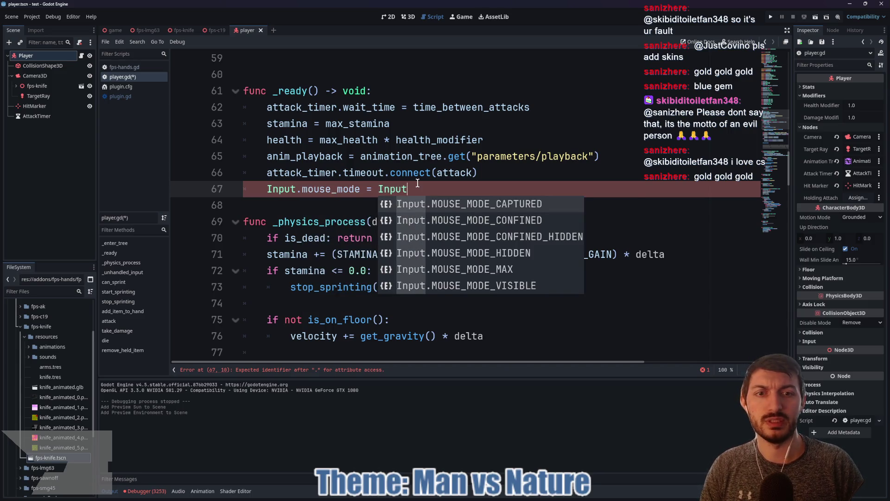
{"action": "type", "text": "."}
{"action": "key", "text": "BackSpace"}
{"action": "key", "text": "BackSpace"}
{"action": "key", "text": "BackSpace"}
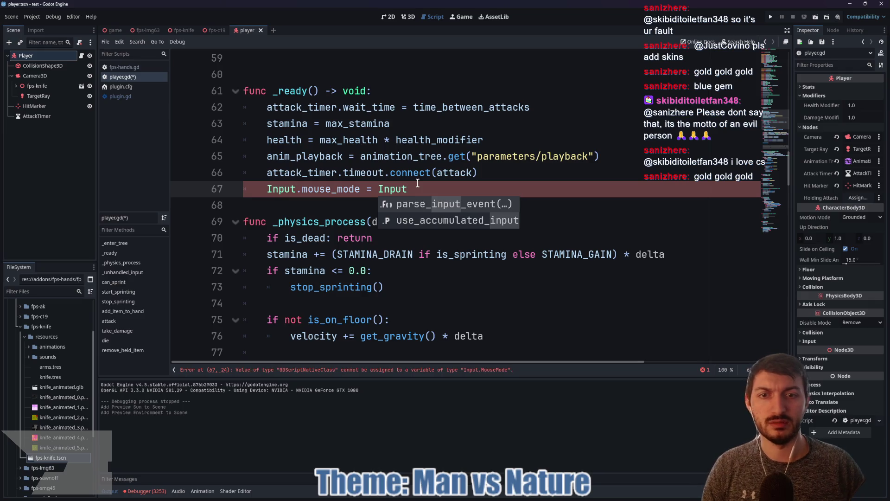
{"action": "type", "text": "nput.MOU"}
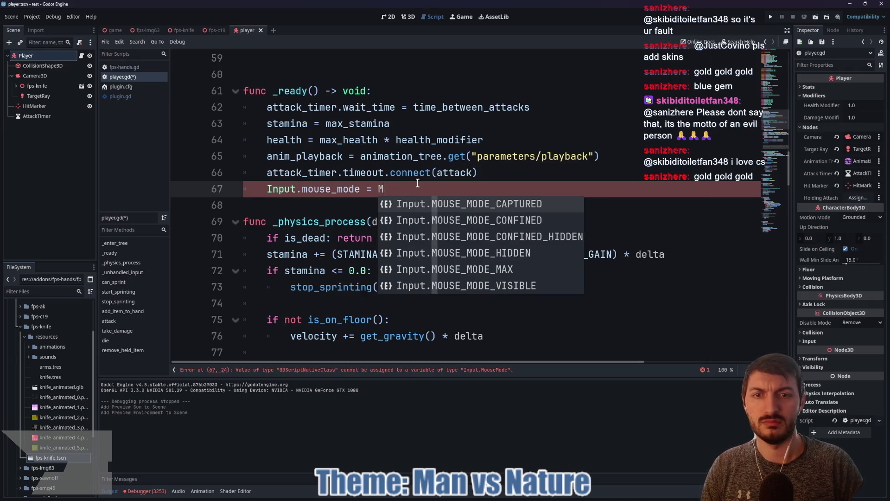
{"action": "key", "text": "Return"}
{"action": "key", "text": "ctrl+s"}
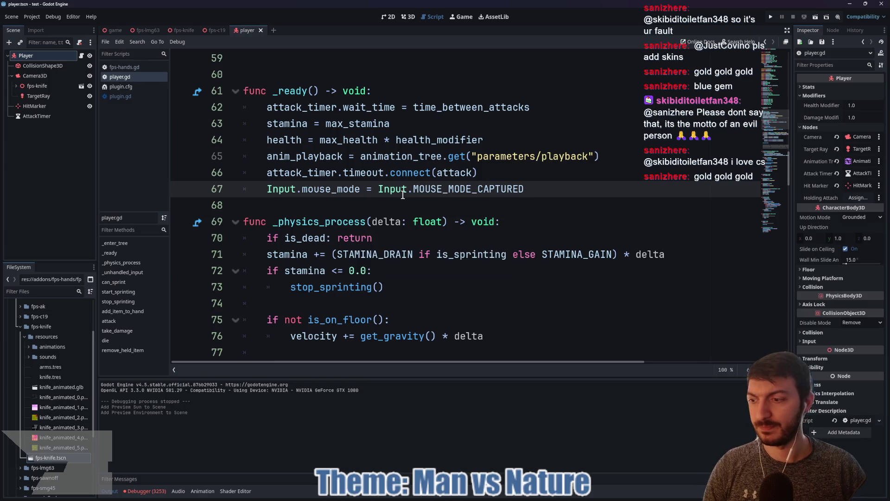
{"action": "left_click", "coordinate": [109, 32]}
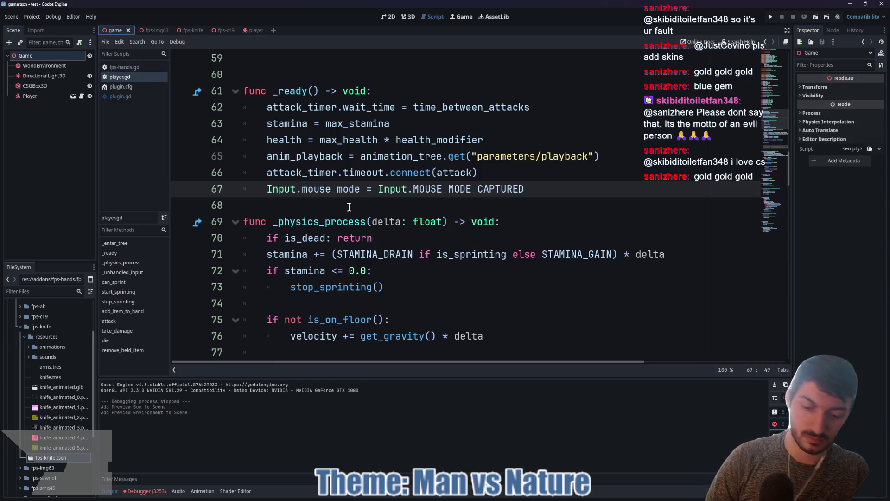
Test-run the game to check mouse capture, stop it, then reopen player.gd at its input-handling code
{"action": "key", "text": "F5"}
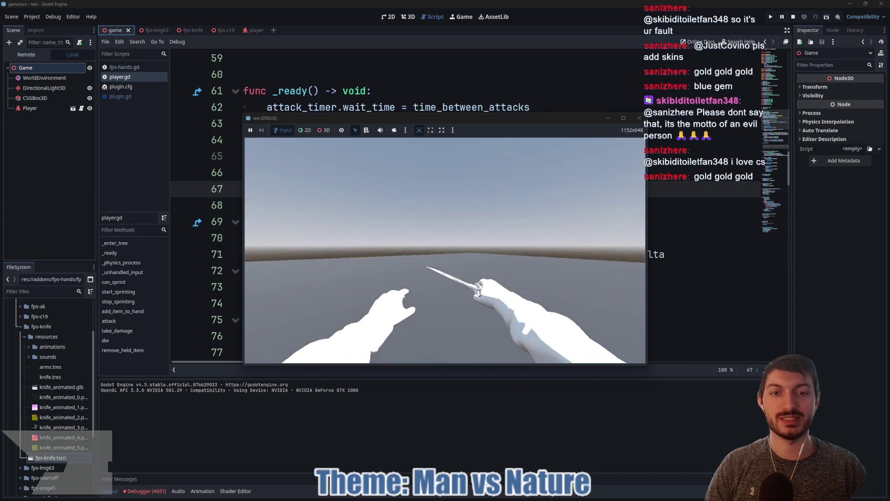
{"action": "key", "text": "F8"}
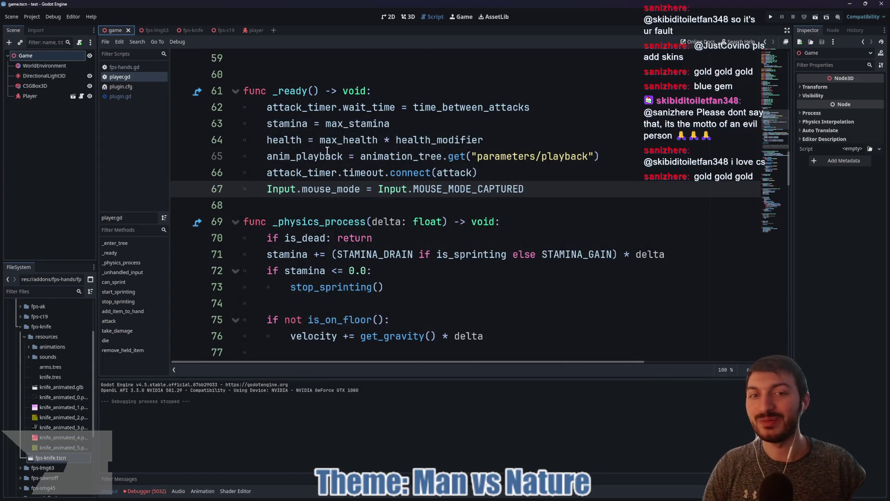
{"action": "left_click", "coordinate": [250, 30]}
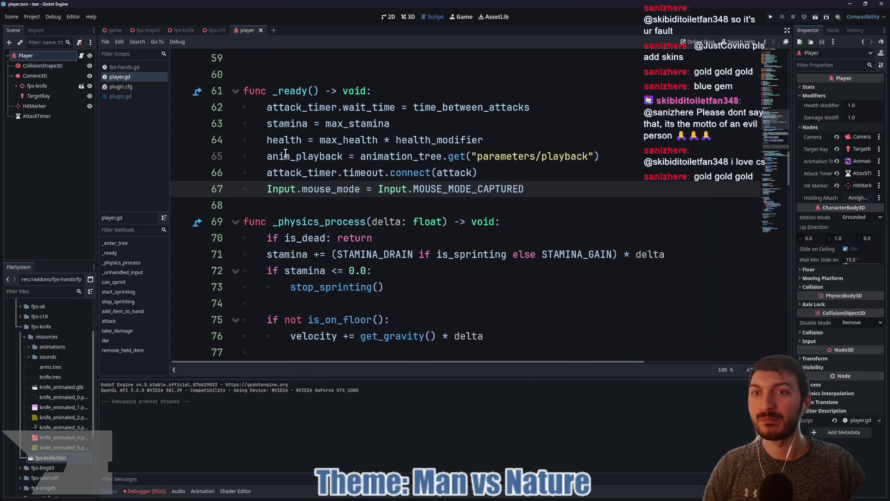
{"action": "left_click", "coordinate": [82, 56]}
{"action": "scroll", "coordinate": [420, 169], "scroll_direction": "down", "scroll_amount": 16}
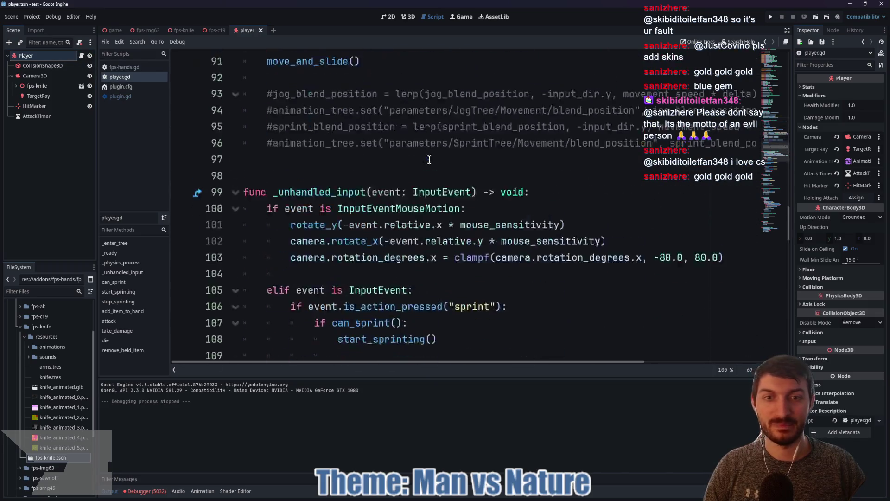
{"action": "scroll", "coordinate": [421, 169], "scroll_direction": "up", "scroll_amount": 3}
{"action": "scroll", "coordinate": [420, 170], "scroll_direction": "down", "scroll_amount": 1}
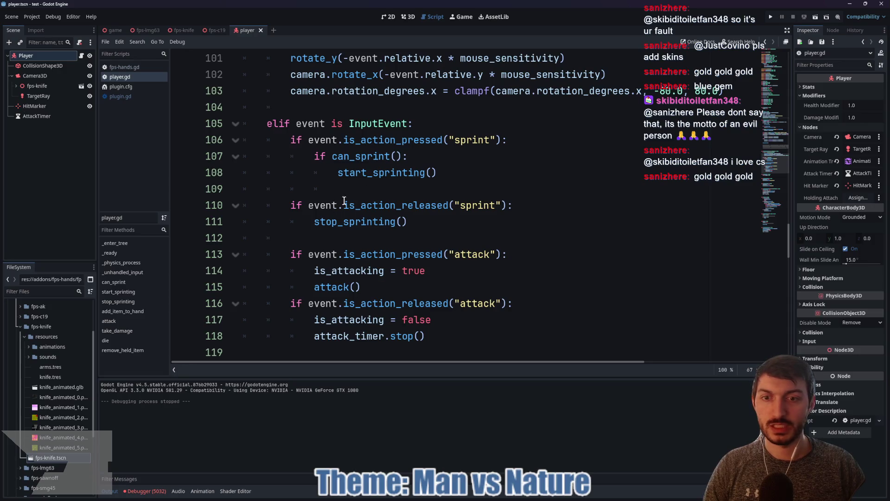
In Project Settings' Input Map, create a sprint action bound to Shift
{"action": "left_click", "coordinate": [32, 17]}
{"action": "left_click", "coordinate": [46, 30]}
{"action": "left_click", "coordinate": [282, 136]}
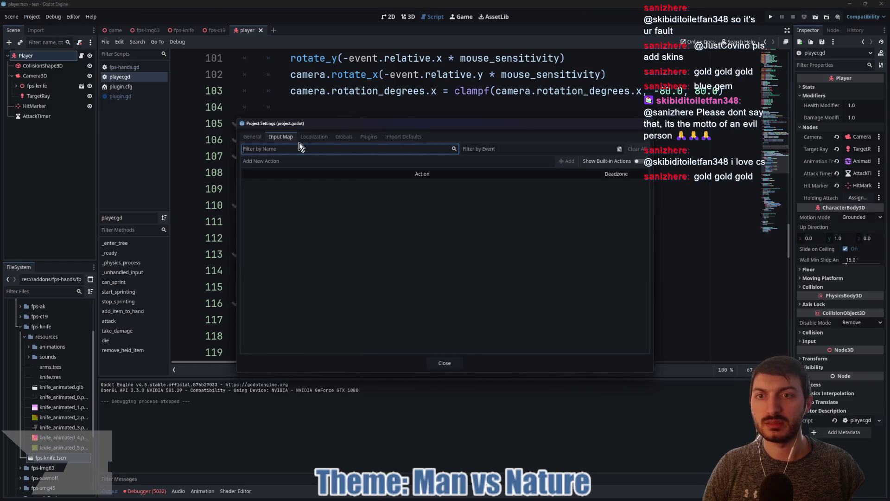
{"action": "left_click", "coordinate": [278, 161]}
{"action": "type", "text": "sprint"}
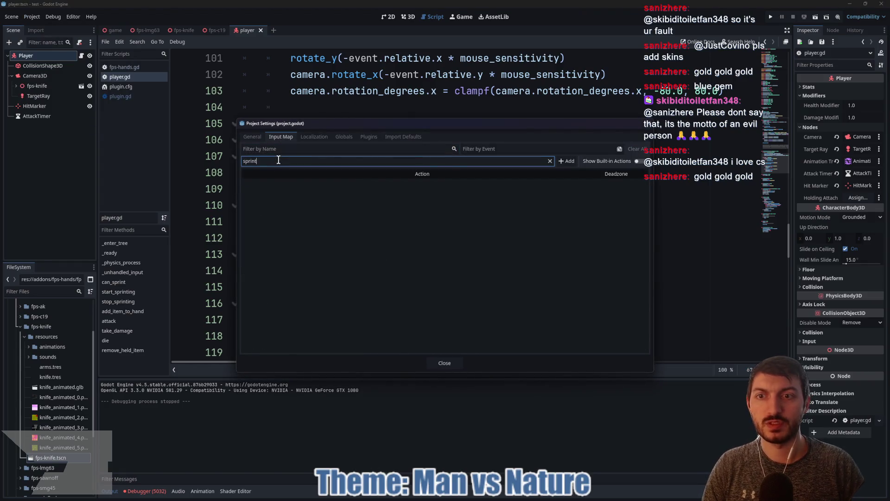
{"action": "key", "text": "Return"}
{"action": "left_click", "coordinate": [633, 183]}
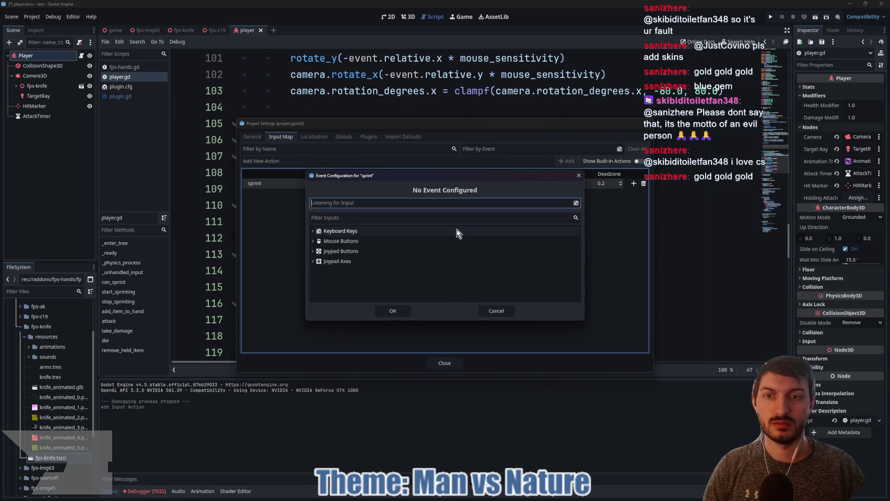
{"action": "key", "text": "shift"}
{"action": "left_click", "coordinate": [394, 311]}
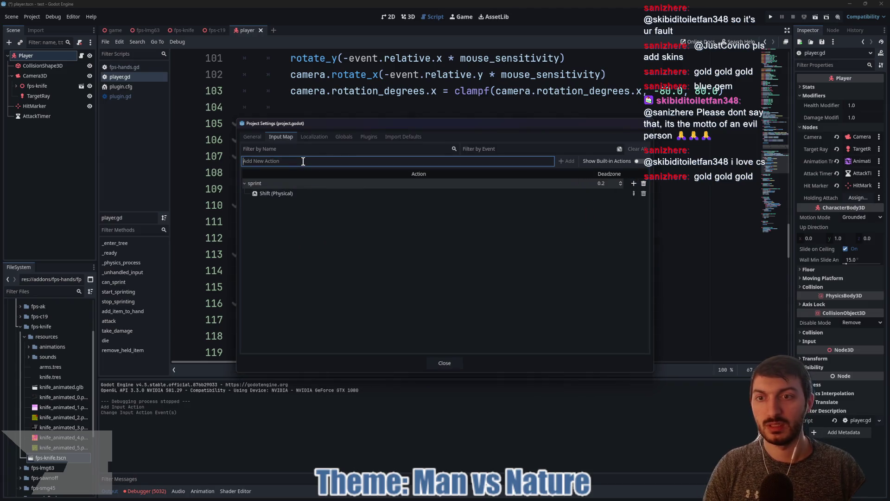
Add forward and back actions, fixing the 'bacj' typo, and bind S to back
{"action": "key", "text": "Return"}
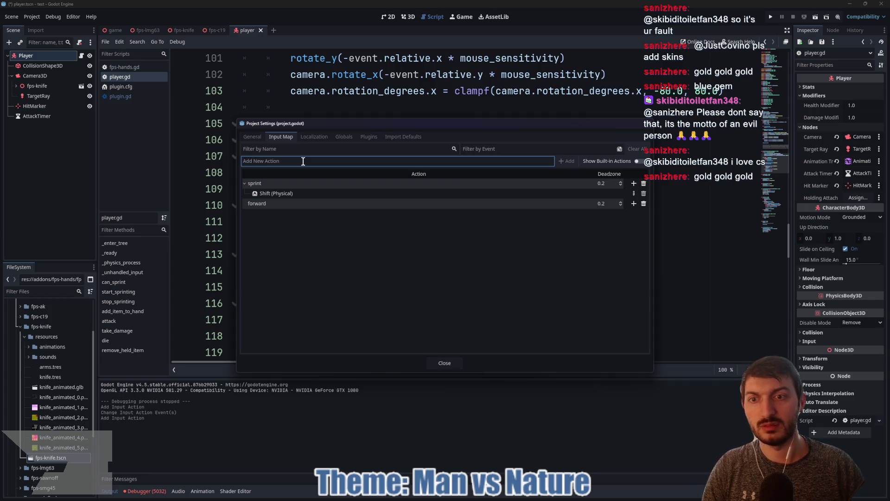
{"action": "type", "text": "bacj"}
{"action": "key", "text": "Return"}
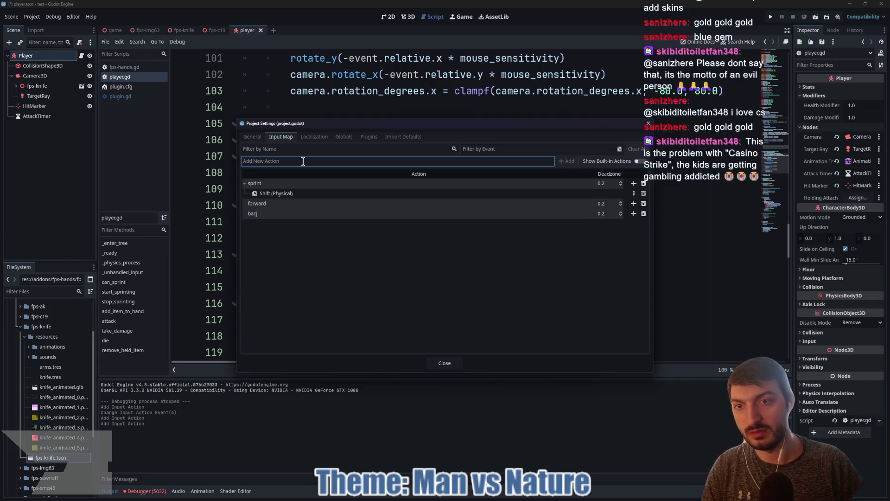
{"action": "double_click", "coordinate": [292, 213]}
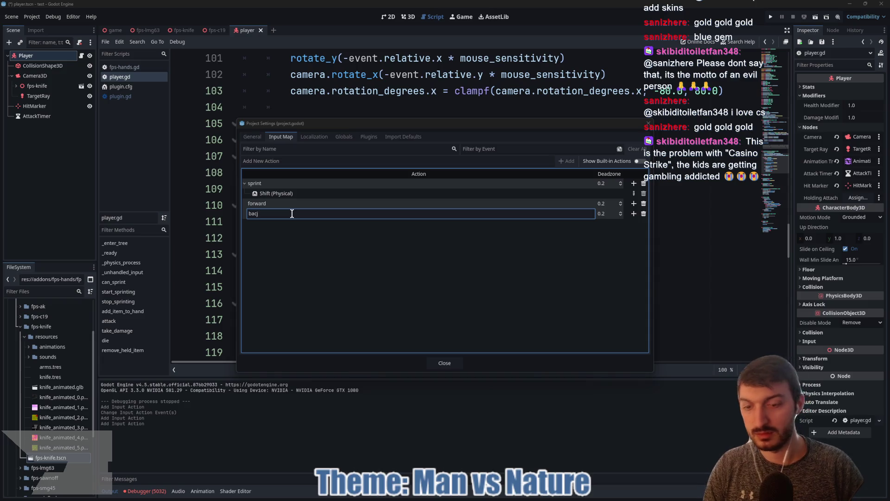
{"action": "key", "text": "BackSpace"}
{"action": "type", "text": "kk"}
{"action": "key", "text": "Return"}
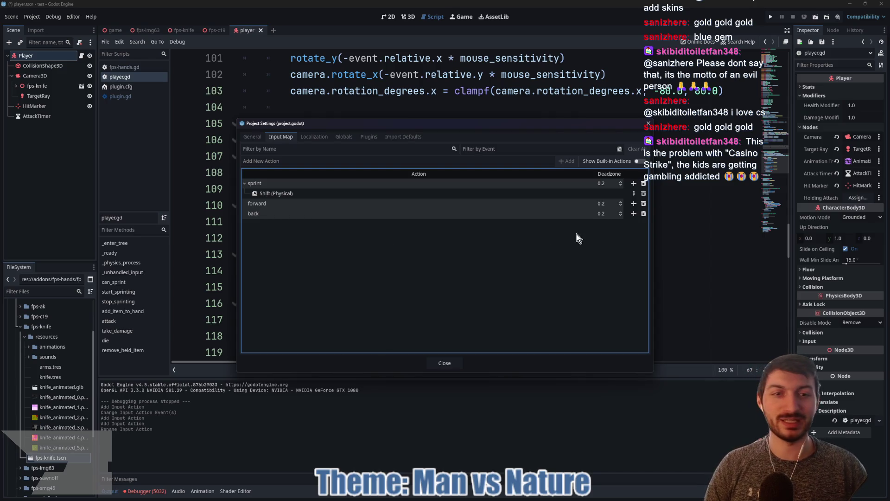
{"action": "left_click", "coordinate": [634, 213]}
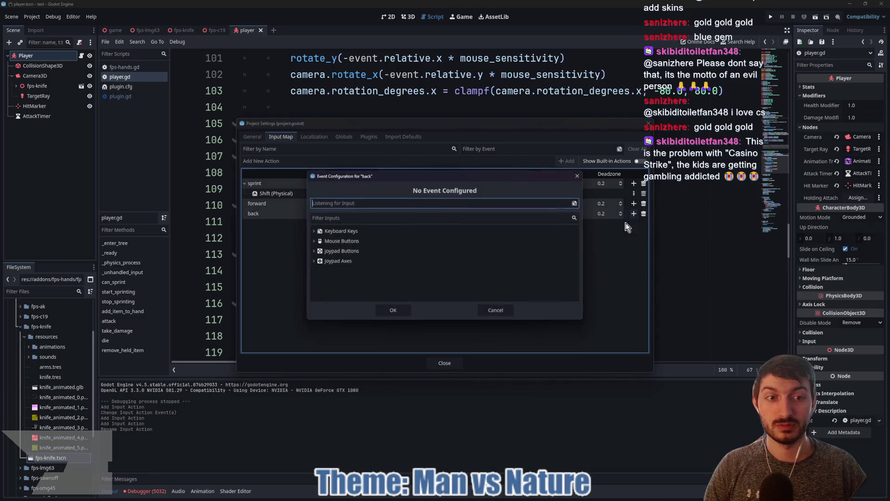
{"action": "key", "text": "s"}
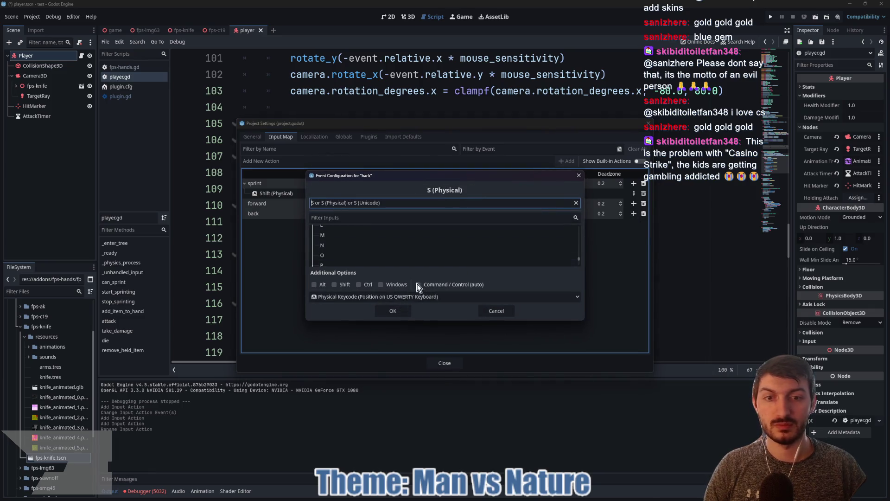
{"action": "left_click", "coordinate": [395, 311]}
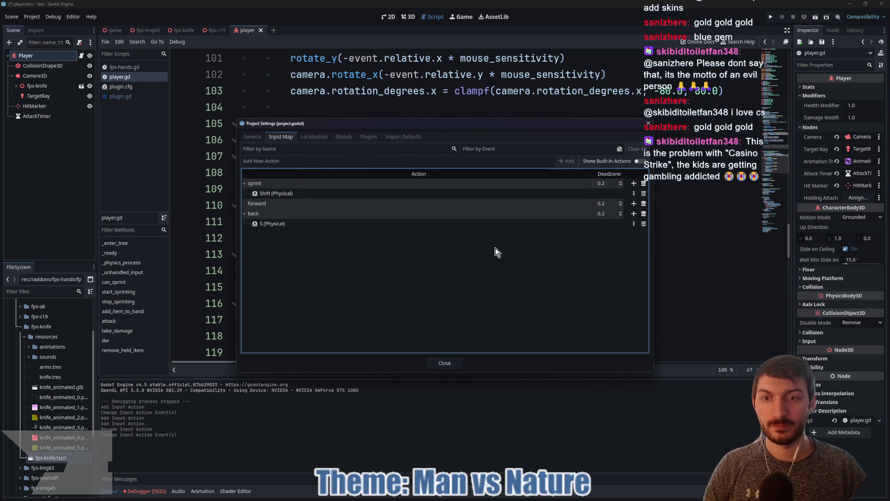
Bind W to forward and create a left action bound to A
{"action": "left_click", "coordinate": [634, 204]}
{"action": "key", "text": "w"}
{"action": "left_click", "coordinate": [396, 311]}
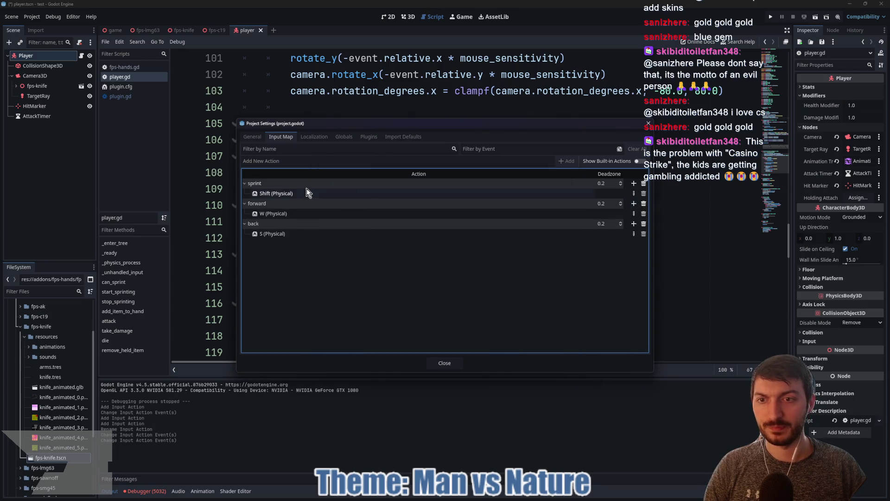
{"action": "left_click", "coordinate": [288, 160]}
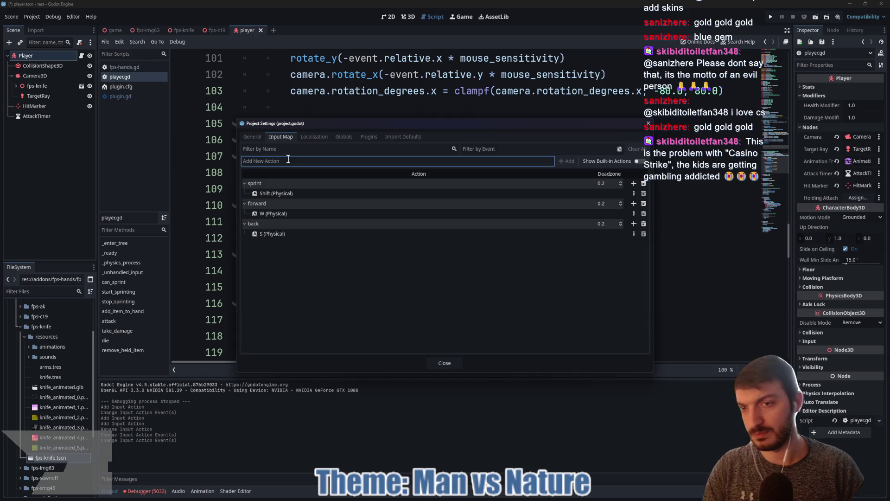
{"action": "type", "text": "left"}
{"action": "key", "text": "Return"}
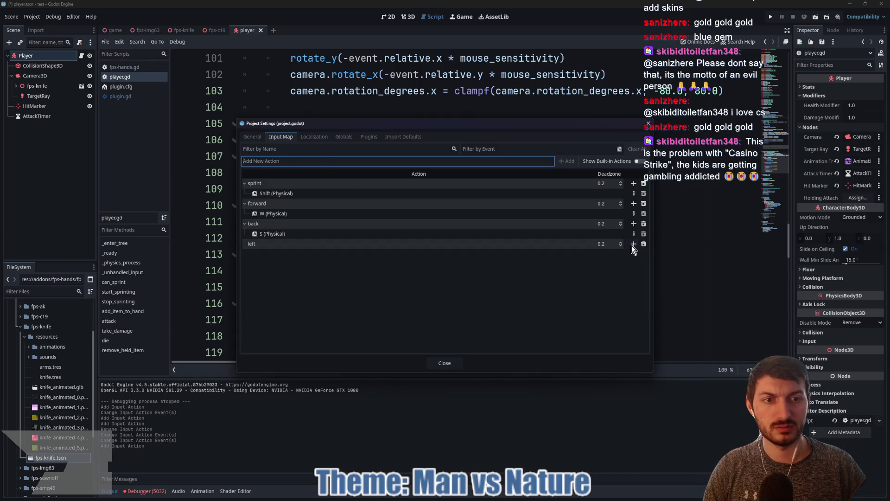
{"action": "left_click", "coordinate": [633, 243]}
{"action": "key", "text": "a"}
{"action": "left_click", "coordinate": [401, 311]}
Create a right action bound to D and a jump action bound to Space
{"action": "left_click", "coordinate": [284, 162]}
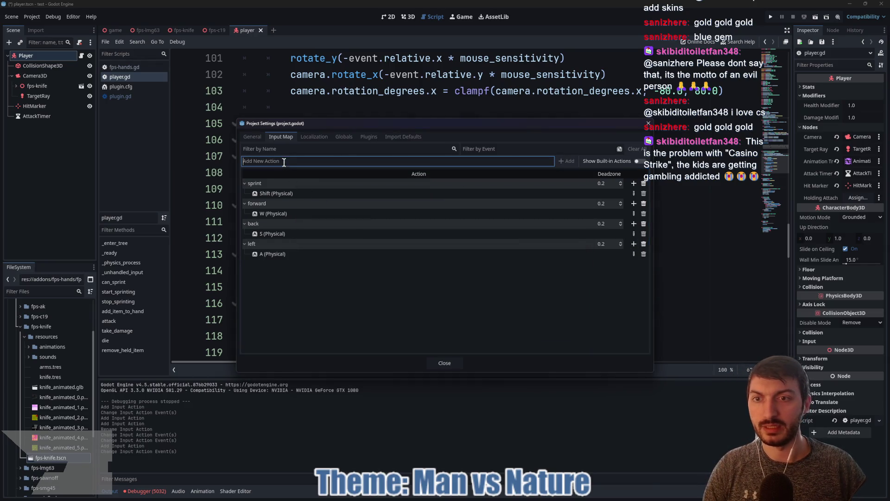
{"action": "type", "text": "right"}
{"action": "key", "text": "Return"}
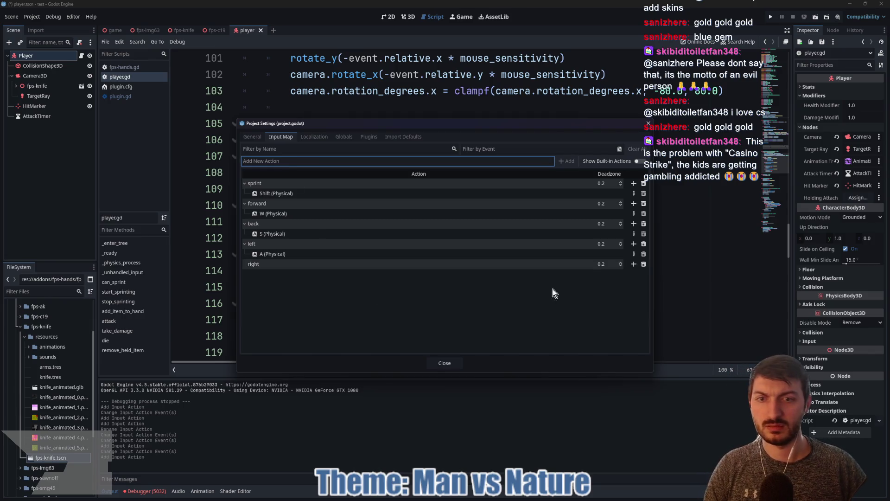
{"action": "left_click", "coordinate": [634, 264]}
{"action": "key", "text": "d"}
{"action": "left_click", "coordinate": [401, 310]}
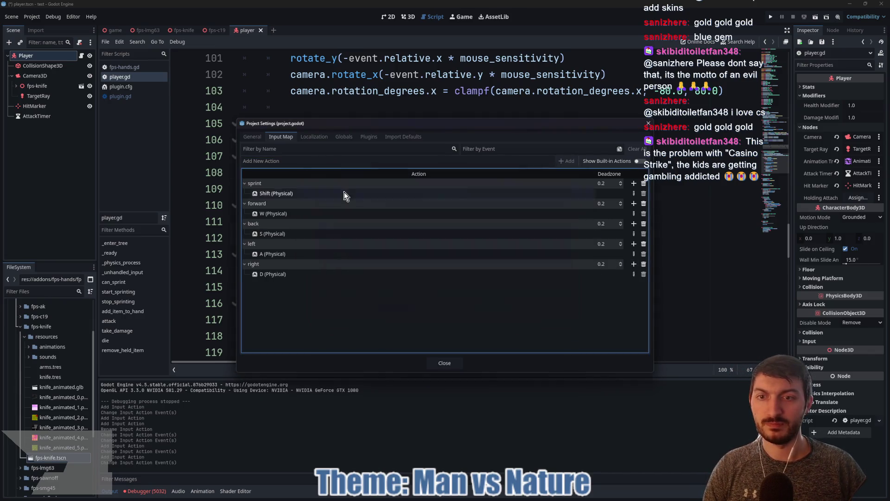
{"action": "type", "text": "jump"}
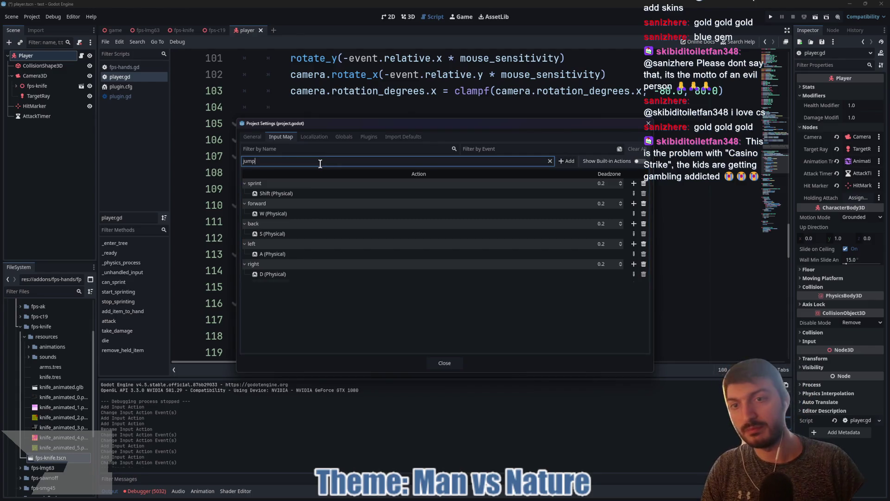
{"action": "key", "text": "Return"}
{"action": "left_click", "coordinate": [633, 284]}
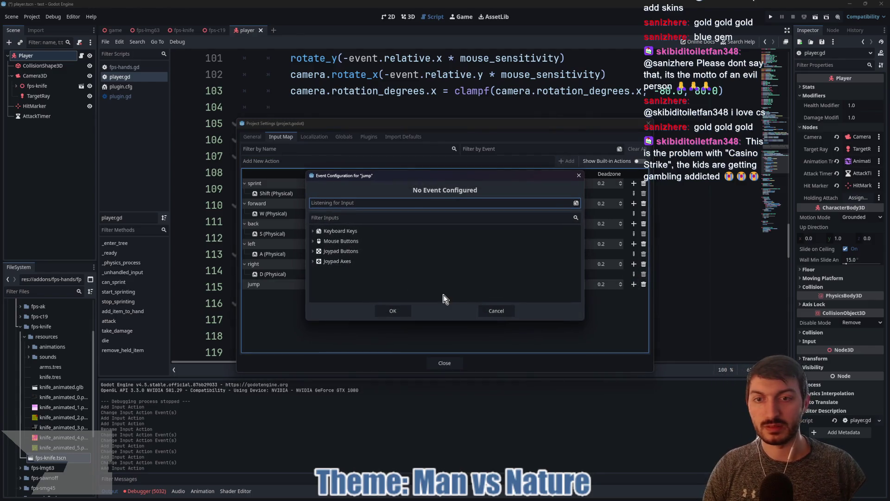
{"action": "key", "text": "space"}
{"action": "left_click", "coordinate": [402, 309]}
Create an attack action bound to Left Mouse Button and close Project Settings
{"action": "left_click", "coordinate": [295, 161]}
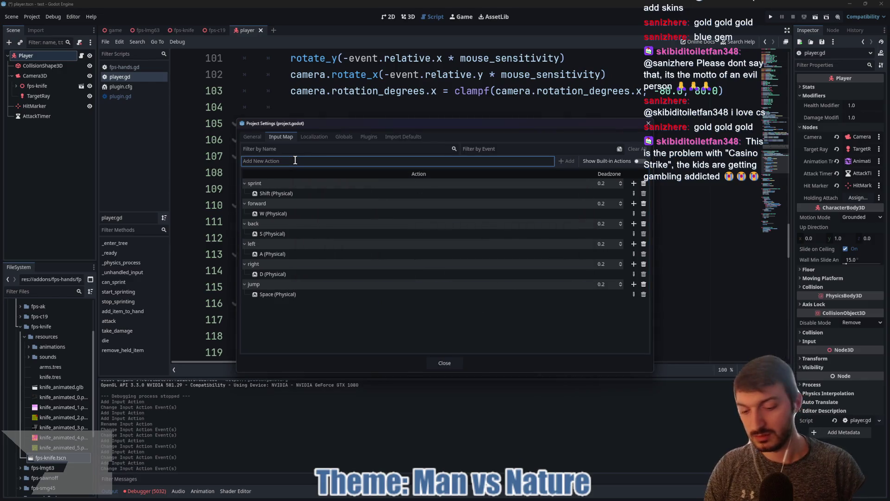
{"action": "type", "text": "attack"}
{"action": "key", "text": "Return"}
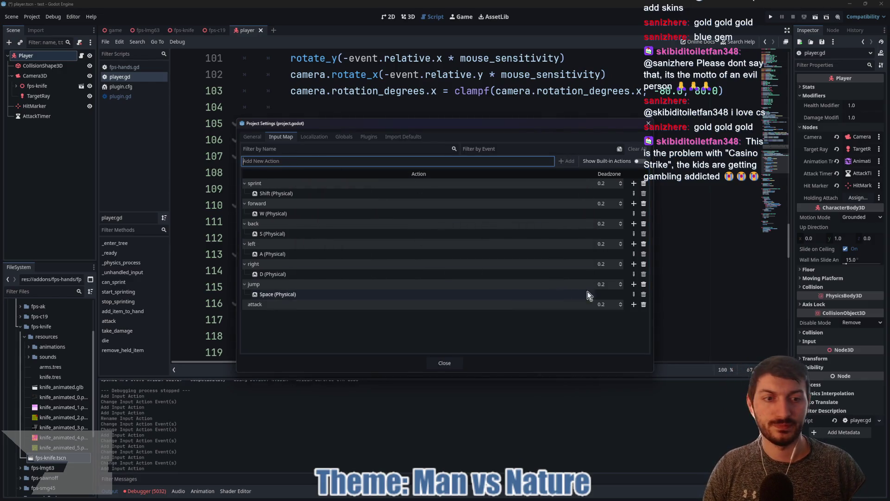
{"action": "left_click", "coordinate": [634, 304]}
{"action": "left_click", "coordinate": [313, 241]}
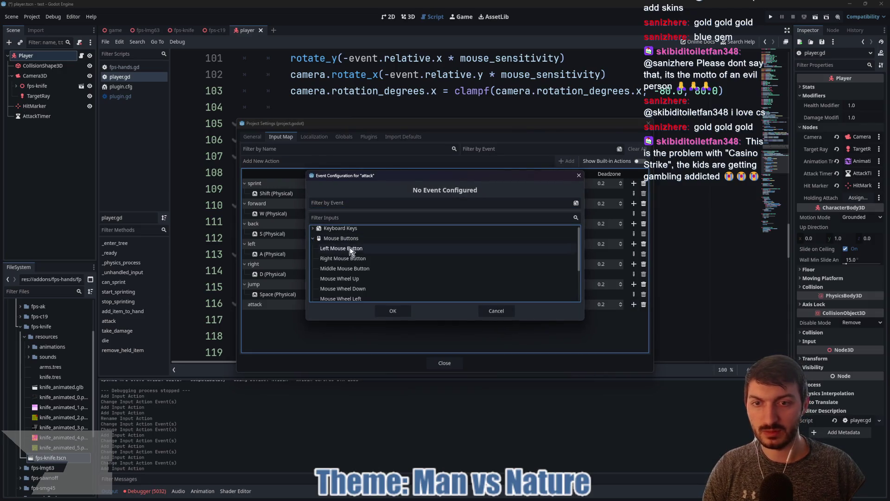
{"action": "left_click", "coordinate": [342, 249]}
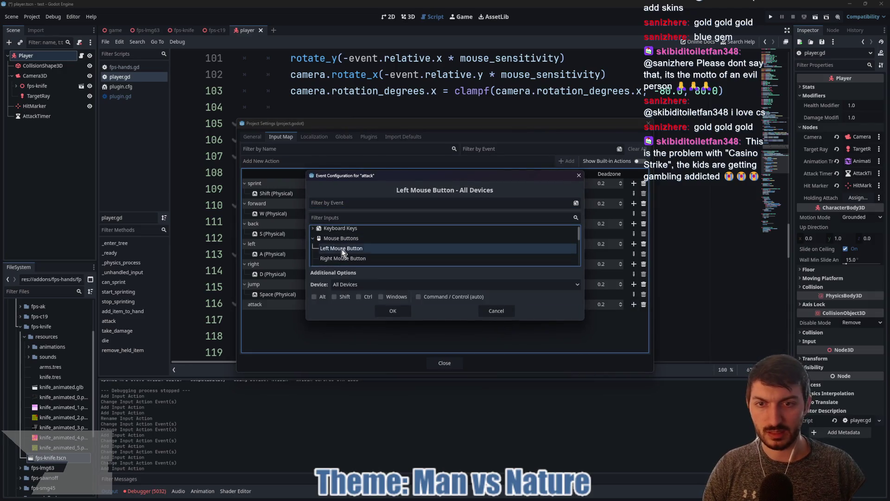
{"action": "left_click", "coordinate": [391, 311]}
{"action": "left_click", "coordinate": [444, 363]}
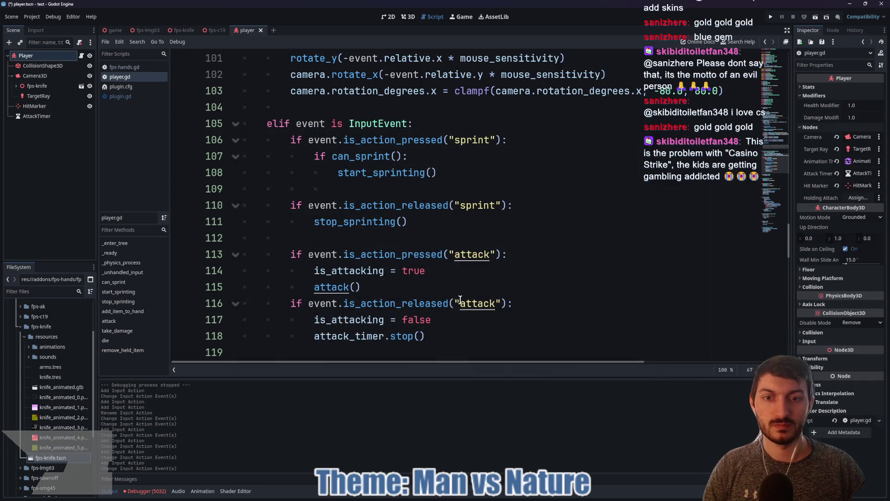
Run the game, test an attack until the take_damage error appears, then stop debugging
{"action": "left_click", "coordinate": [123, 30]}
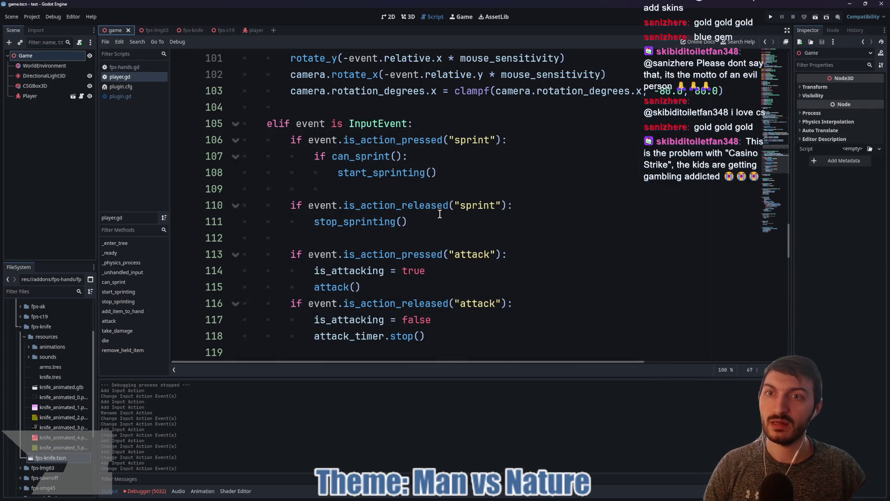
{"action": "key", "text": "F5"}
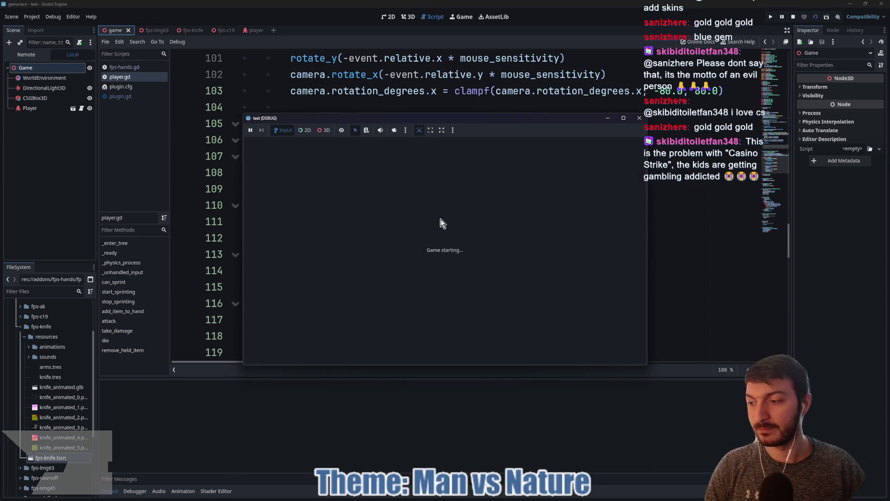
{"action": "left_click", "coordinate": [443, 225]}
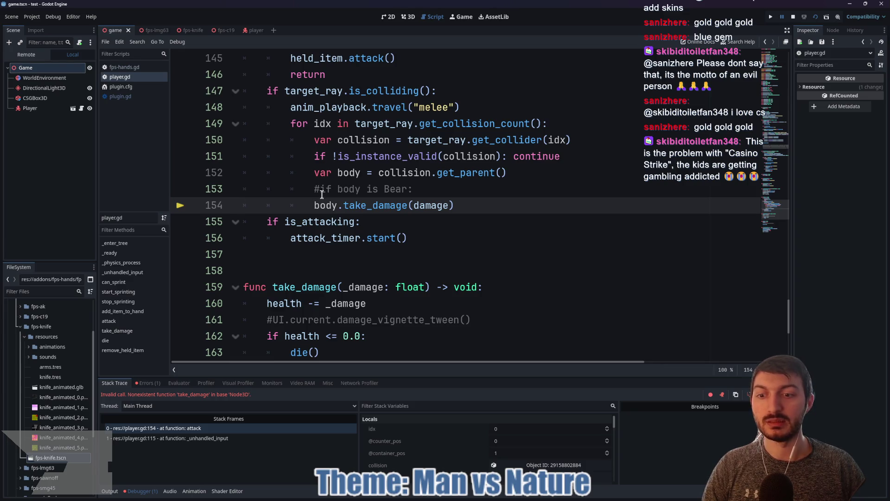
{"action": "left_click", "coordinate": [795, 16]}
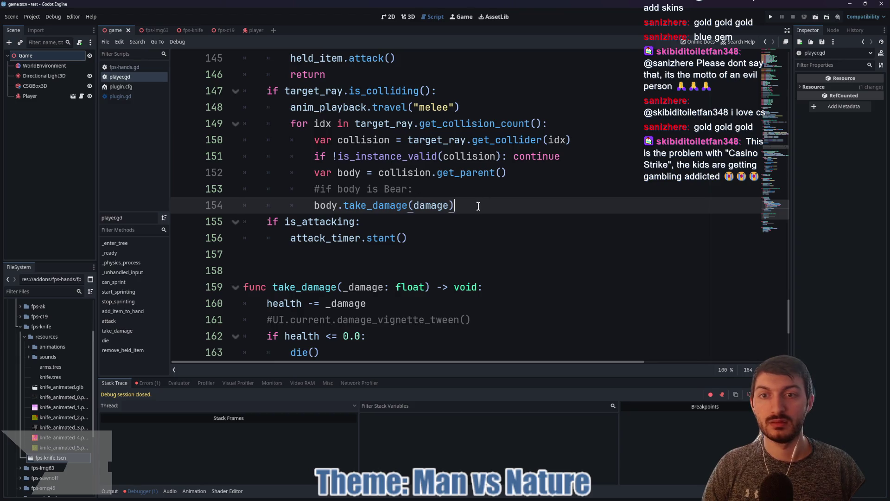
Comment out the take_damage collision loop on lines 149–154, then test-run and stop the game
{"action": "mouse_move", "coordinate": [478, 206]}
{"action": "left_mouse_down"}
{"action": "mouse_move", "coordinate": [250, 139]}
{"action": "mouse_move", "coordinate": [245, 119]}
{"action": "left_mouse_up"}
{"action": "key", "text": "ctrl+k"}
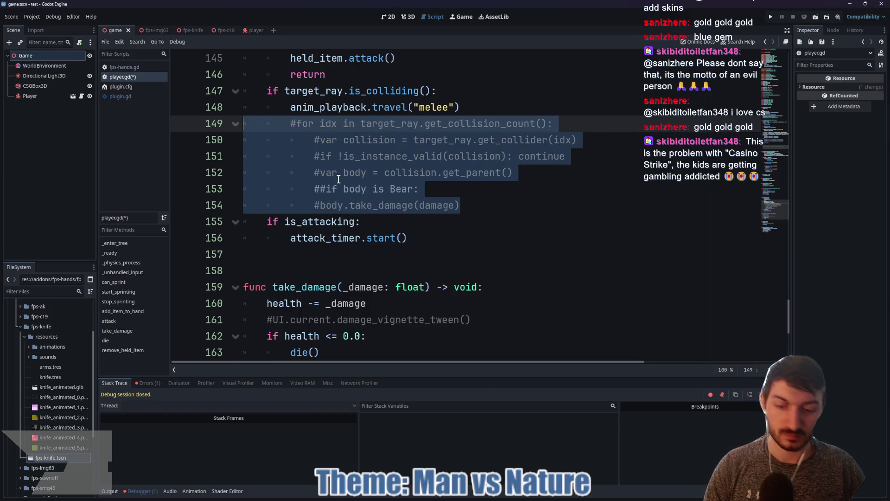
{"action": "key", "text": "F5"}
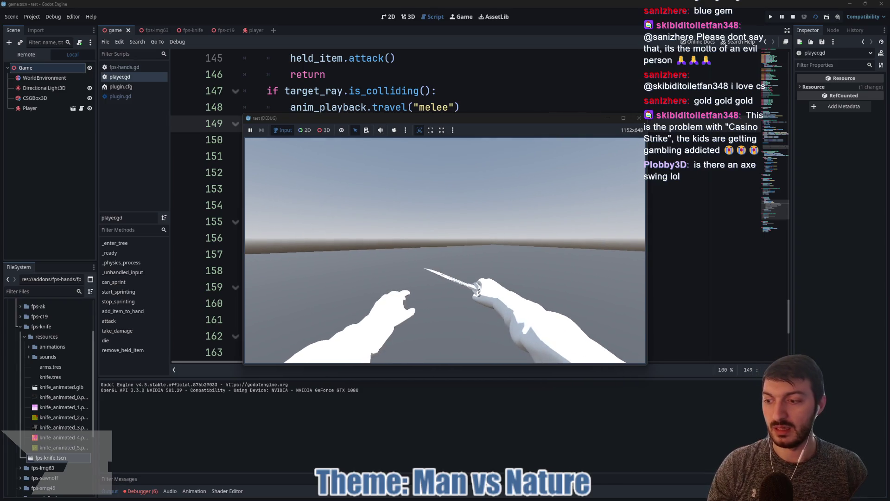
{"action": "key", "text": "F8"}
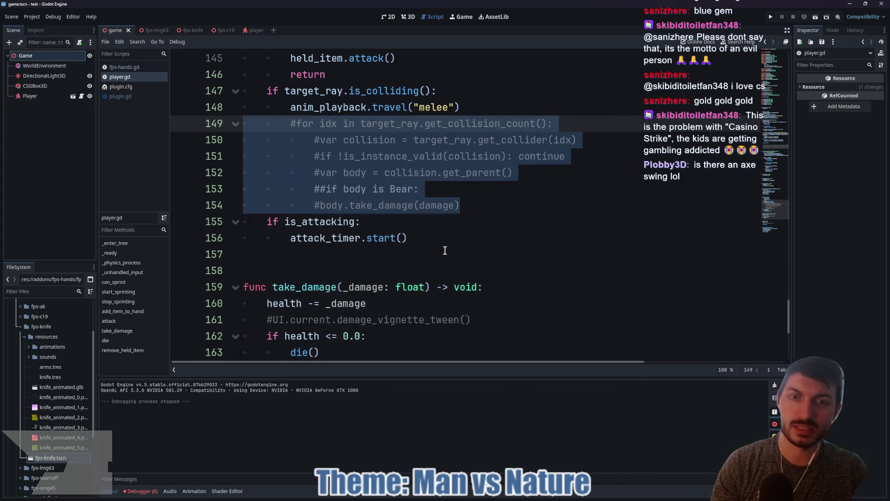
{"action": "left_click", "coordinate": [473, 188]}
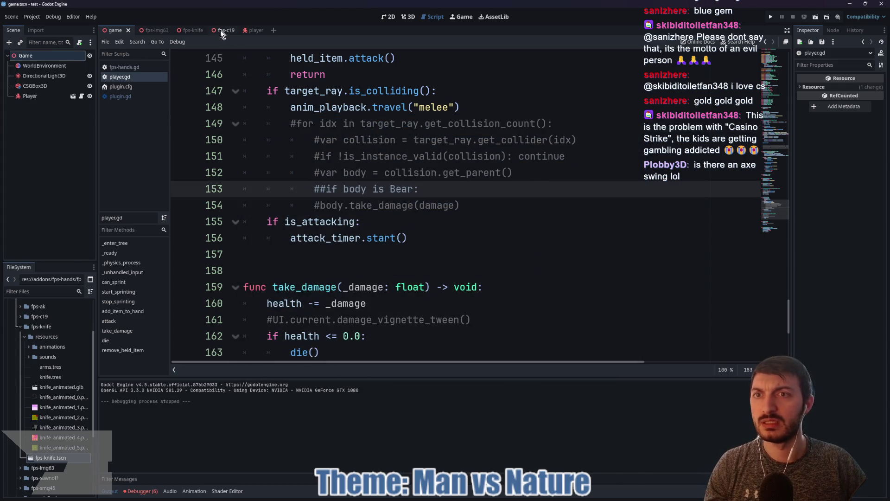
{"action": "left_click", "coordinate": [248, 31]}
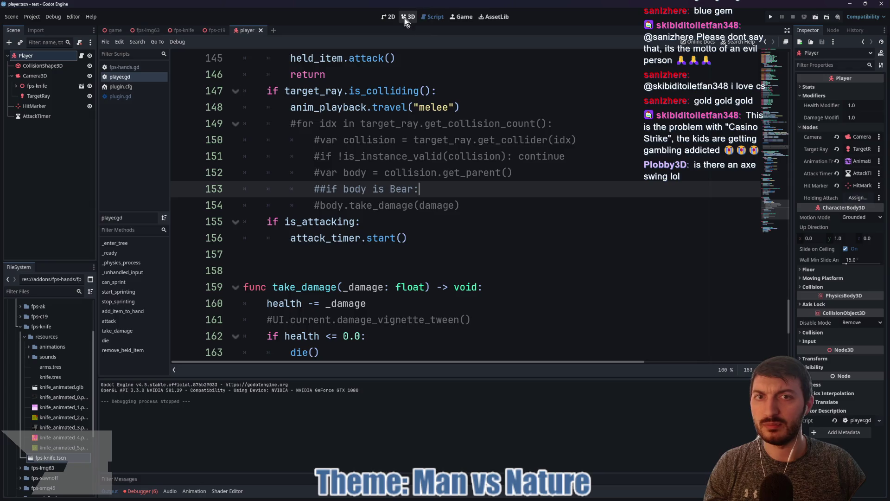
Show the player scene in 3D, collapse fps-knife and expand muzzlesmoke in the FileSystem dock
{"action": "left_click", "coordinate": [408, 17]}
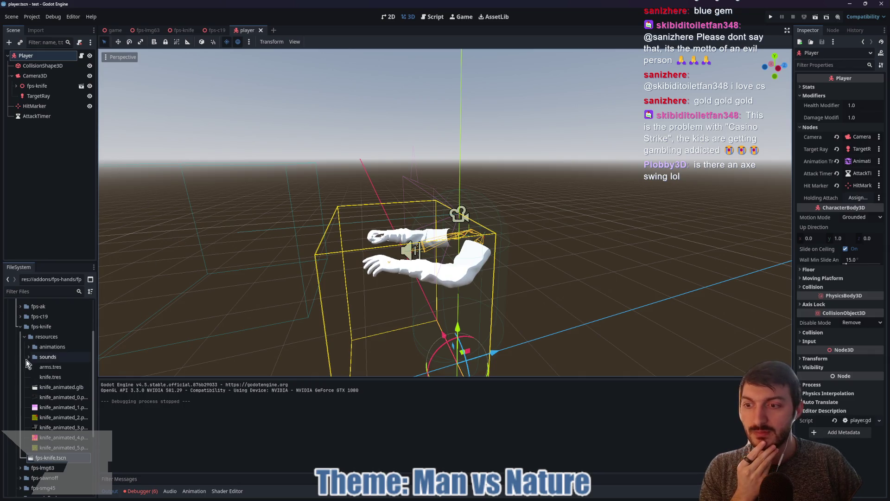
{"action": "left_click", "coordinate": [21, 327]}
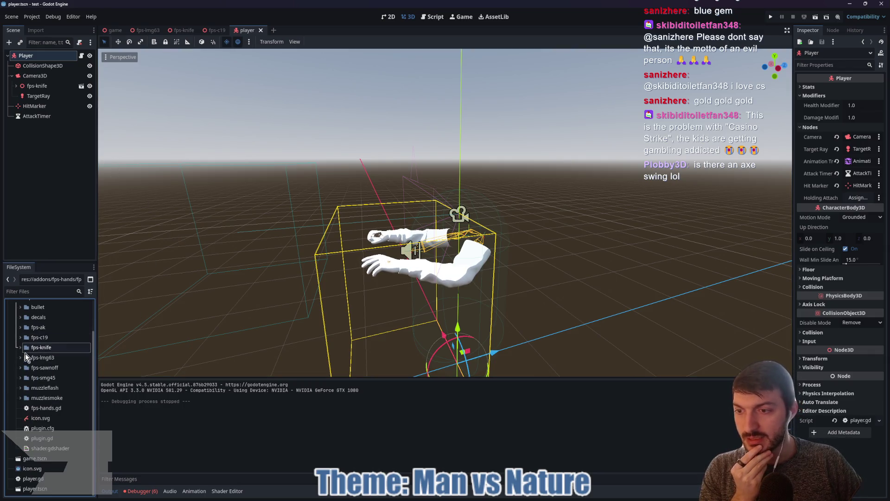
{"action": "left_click", "coordinate": [20, 398]}
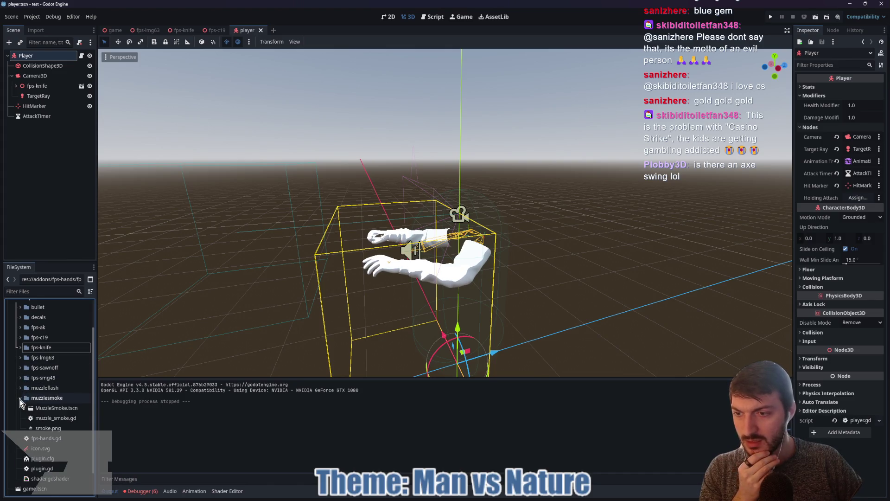
Open MuzzleSmoke.tscn and toggle Emitting on the MuzzleSmoke node twice to fire the smoke
{"action": "double_click", "coordinate": [51, 407]}
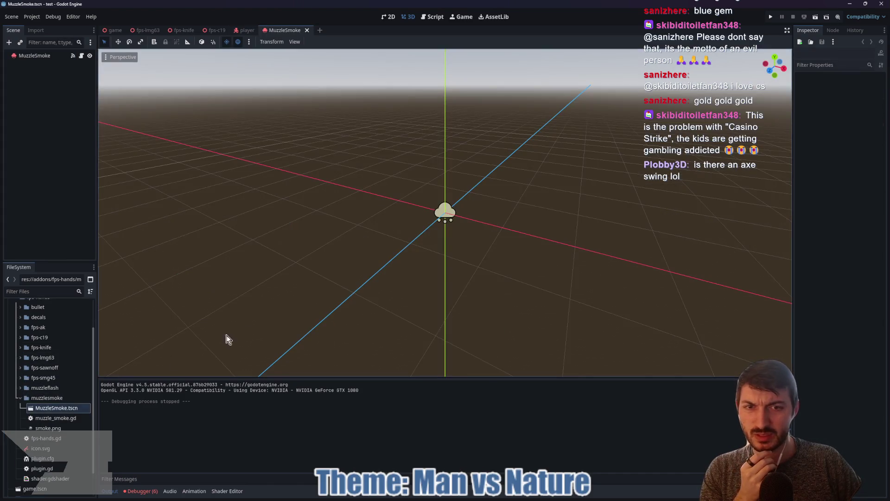
{"action": "left_click", "coordinate": [41, 54]}
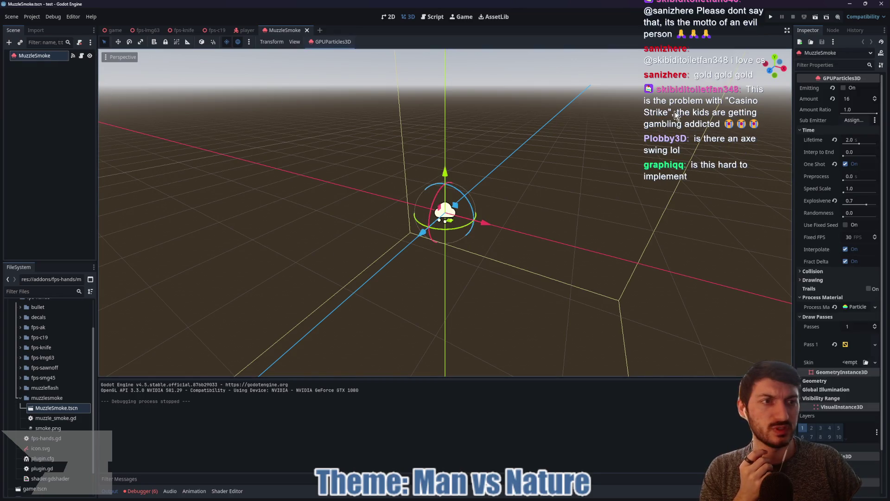
{"action": "left_click", "coordinate": [845, 88]}
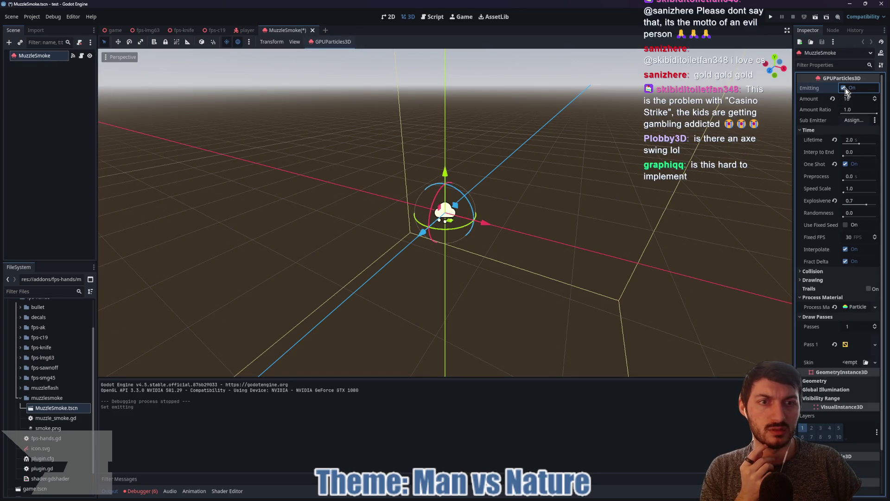
{"action": "scroll", "coordinate": [546, 199], "scroll_direction": "up", "scroll_amount": 3}
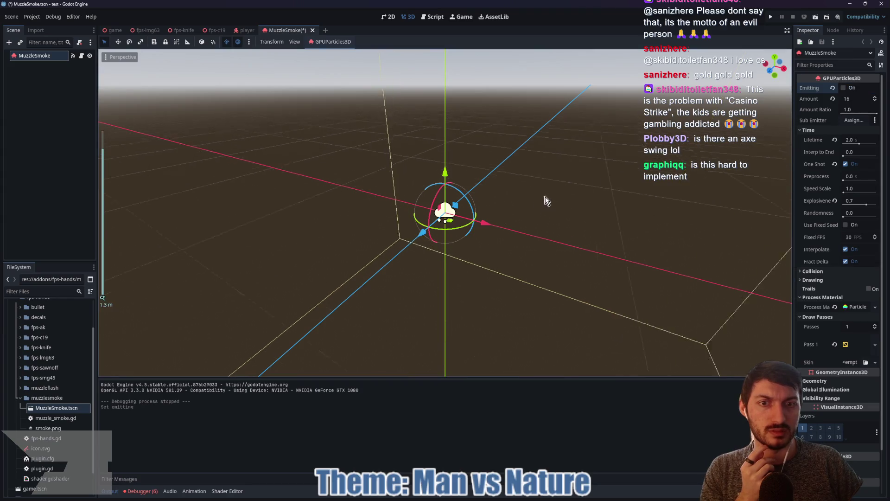
{"action": "left_click", "coordinate": [845, 88]}
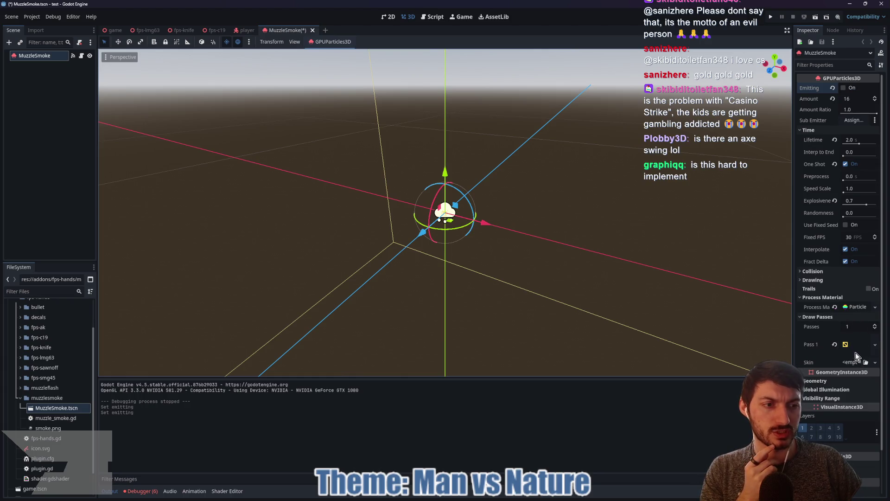
{"action": "left_click", "coordinate": [846, 345]}
Clear the Pass 1 quad's material, then undo the clear
{"action": "scroll", "coordinate": [849, 356], "scroll_direction": "down", "scroll_amount": 5}
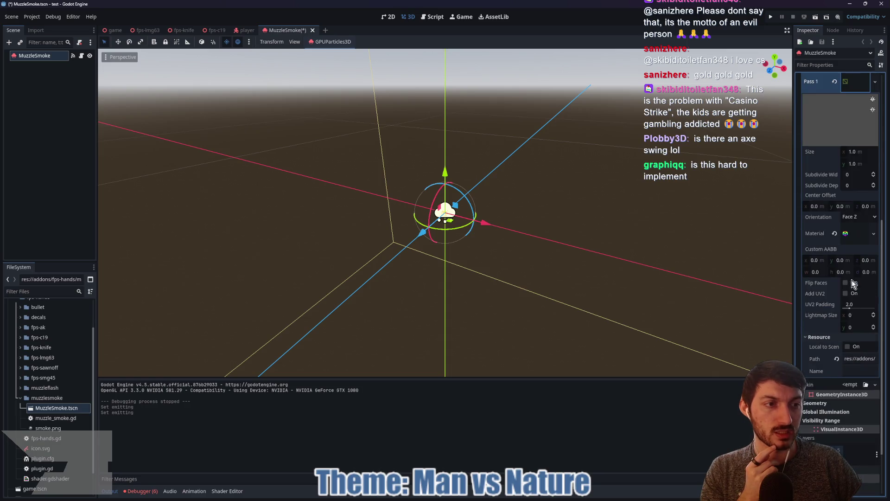
{"action": "right_click", "coordinate": [853, 235]}
{"action": "left_click", "coordinate": [824, 233]}
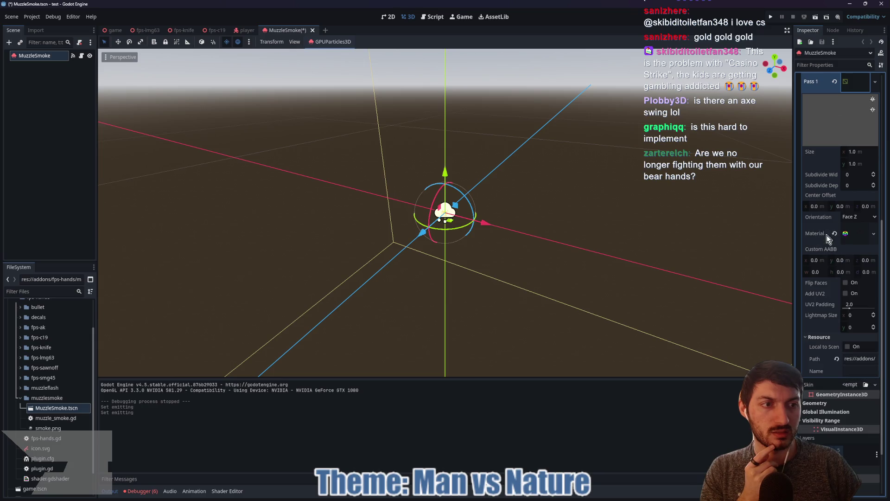
{"action": "left_click", "coordinate": [846, 229]}
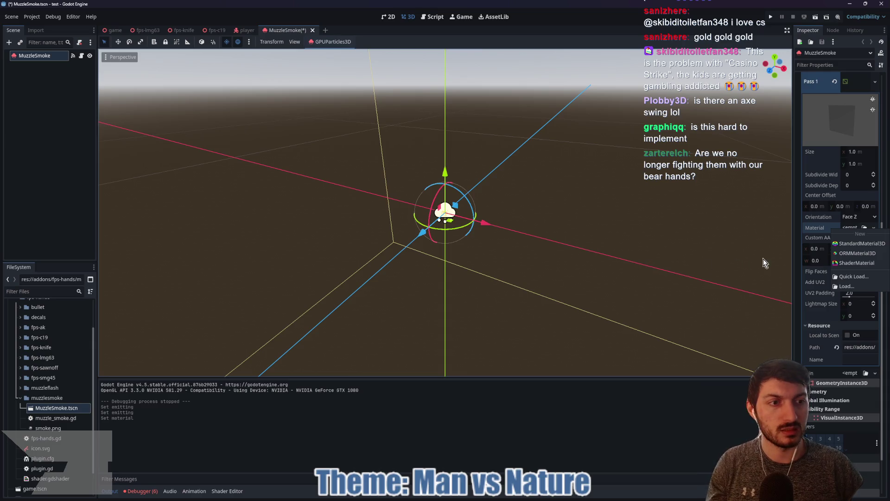
{"action": "key", "text": "ctrl+z"}
Copy the quad's material, clear the slot, paste it back, and expand its settings
{"action": "left_click", "coordinate": [844, 237]}
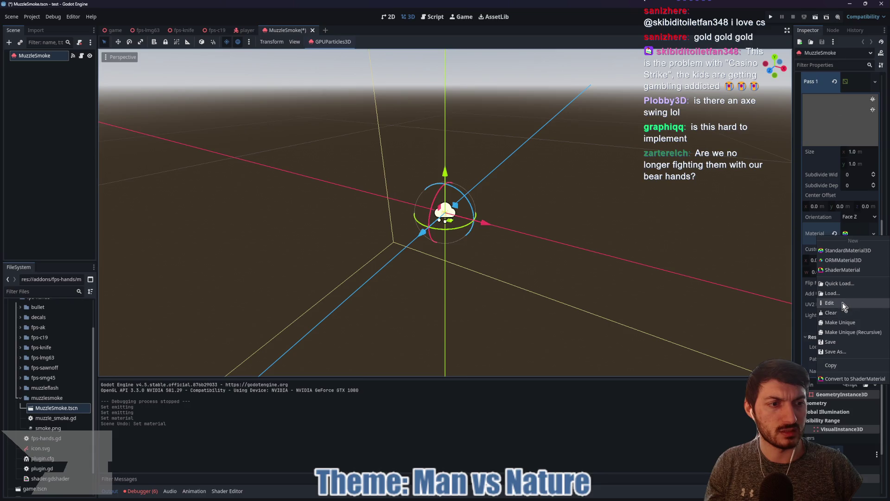
{"action": "left_click", "coordinate": [844, 365]}
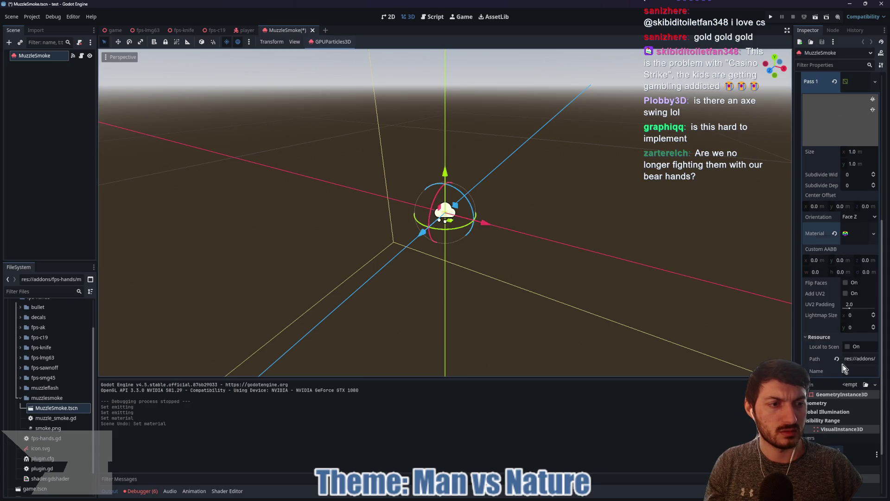
{"action": "left_click", "coordinate": [835, 234]}
{"action": "left_click", "coordinate": [852, 228]}
{"action": "left_click", "coordinate": [847, 299]}
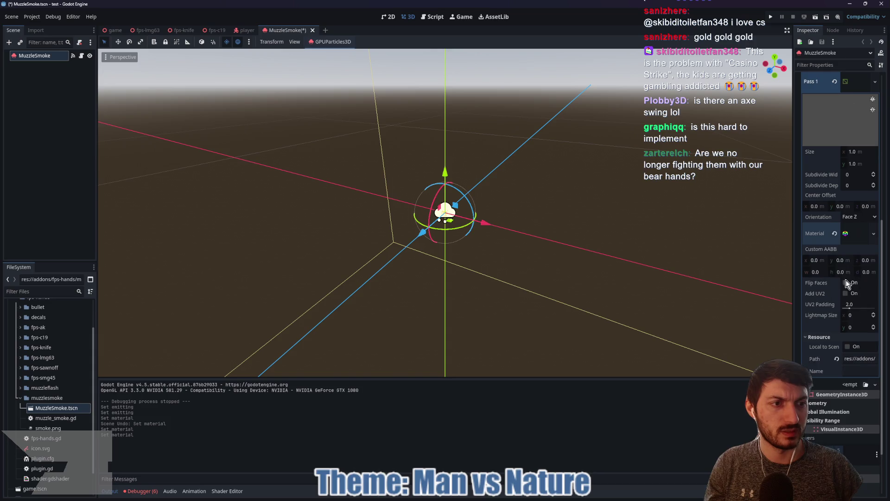
{"action": "left_click", "coordinate": [848, 234]}
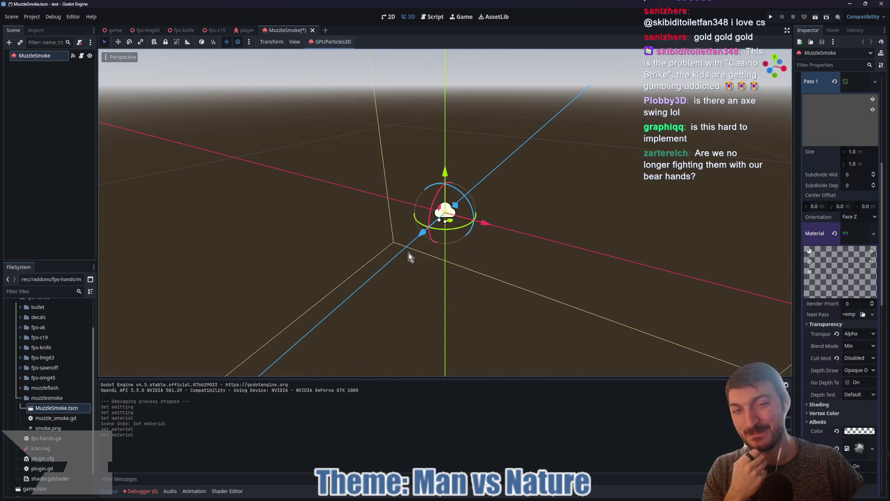
Orbit around the smoke particle node, then open fps-hands.gd in the script editor
{"action": "mouse_move", "coordinate": [408, 252]}
{"action": "left_mouse_down"}
{"action": "mouse_move", "coordinate": [490, 245]}
{"action": "mouse_move", "coordinate": [470, 234]}
{"action": "left_mouse_up"}
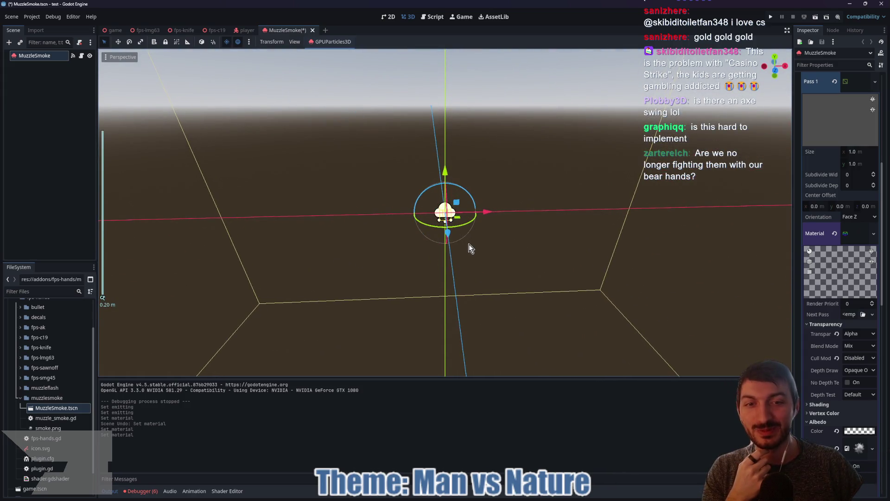
{"action": "scroll", "coordinate": [470, 247], "scroll_direction": "up", "scroll_amount": 2}
{"action": "mouse_move", "coordinate": [577, 239]}
{"action": "left_mouse_down"}
{"action": "mouse_move", "coordinate": [477, 243]}
{"action": "mouse_move", "coordinate": [525, 244]}
{"action": "left_mouse_up"}
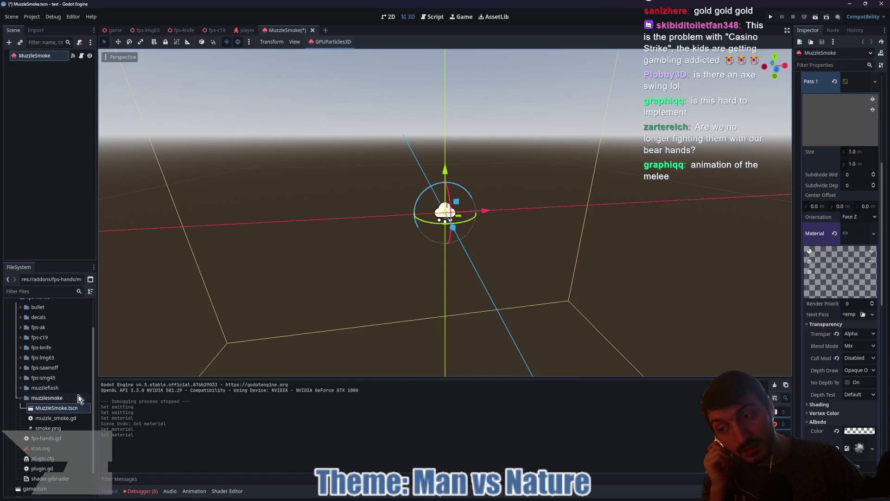
{"action": "double_click", "coordinate": [57, 440]}
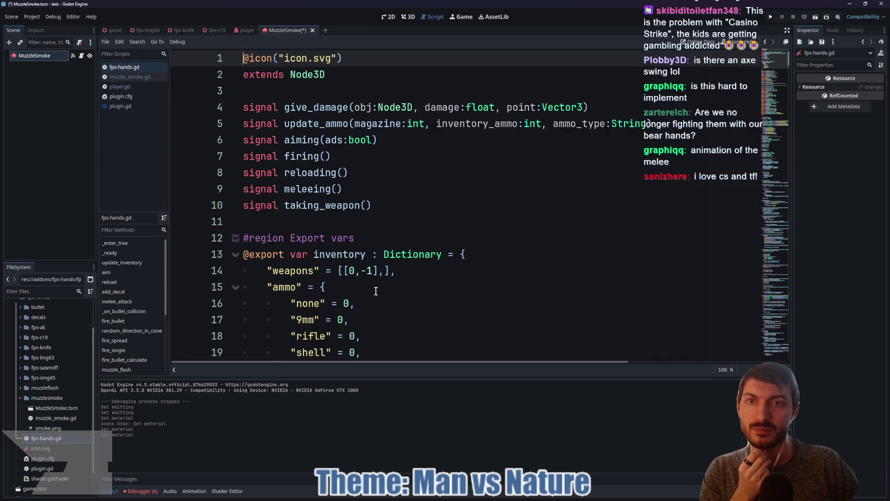
Return to the player scene and scroll through the fps-hands.gd script
{"action": "scroll", "coordinate": [414, 209], "scroll_direction": "down", "scroll_amount": 6}
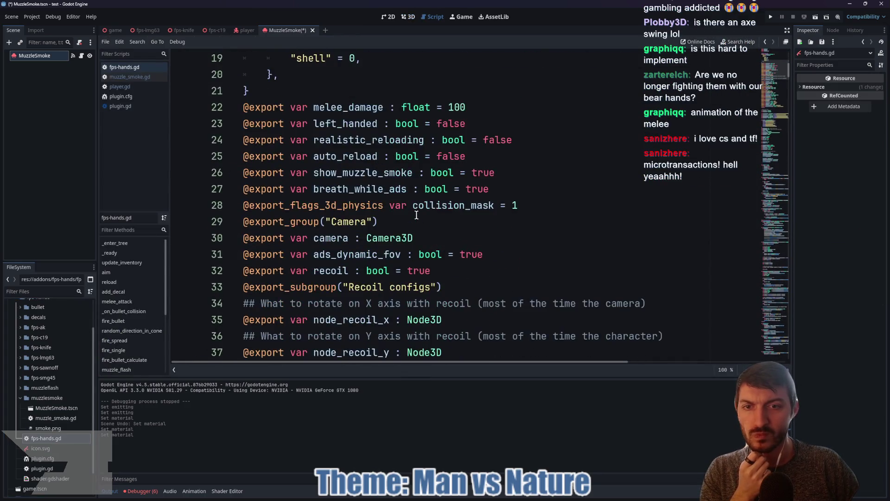
{"action": "scroll", "coordinate": [417, 216], "scroll_direction": "up", "scroll_amount": 6}
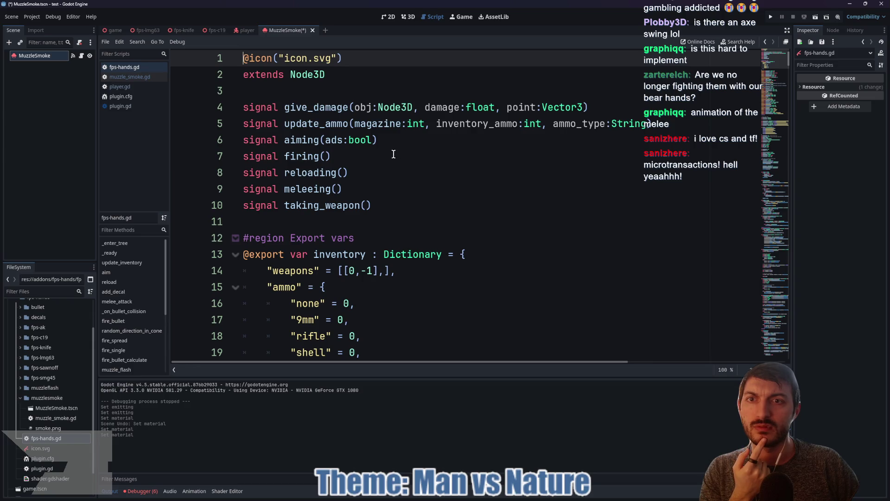
{"action": "left_click", "coordinate": [250, 30]}
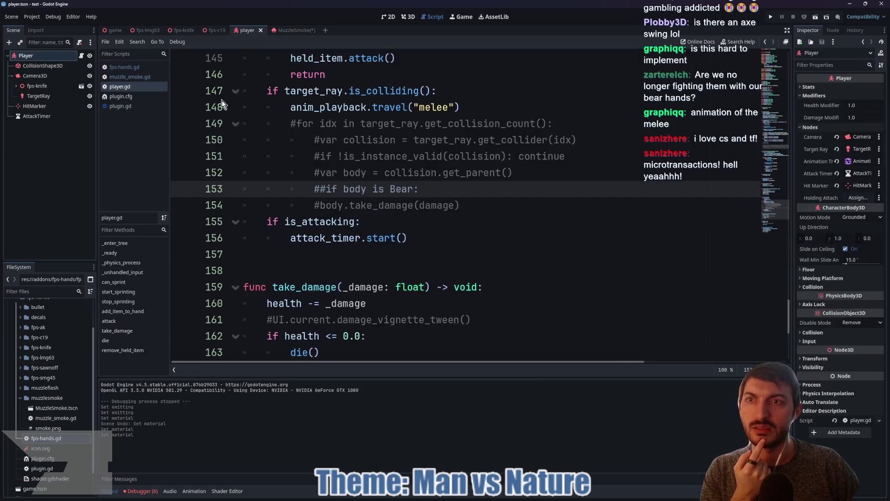
{"action": "double_click", "coordinate": [50, 438]}
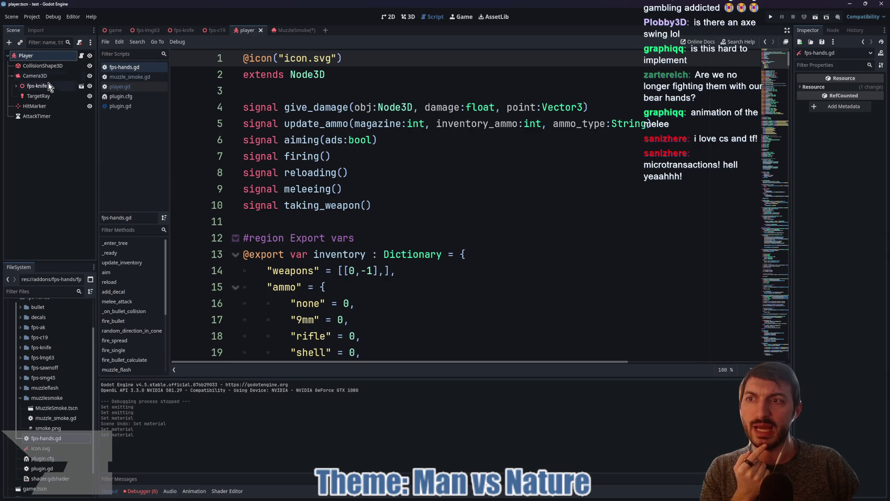
{"action": "scroll", "coordinate": [66, 392], "scroll_direction": "down", "scroll_amount": 2}
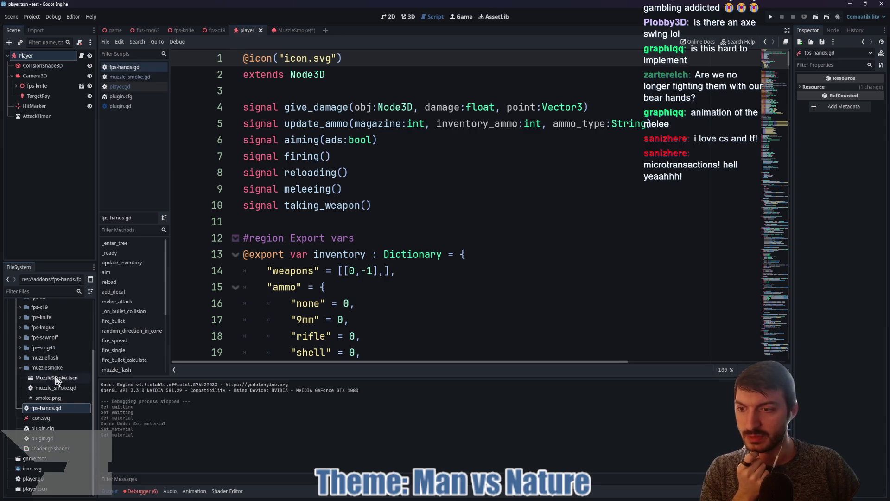
Close the modified MuzzleSmoke scene with Don't Save
{"action": "mouse_move", "coordinate": [62, 399]}
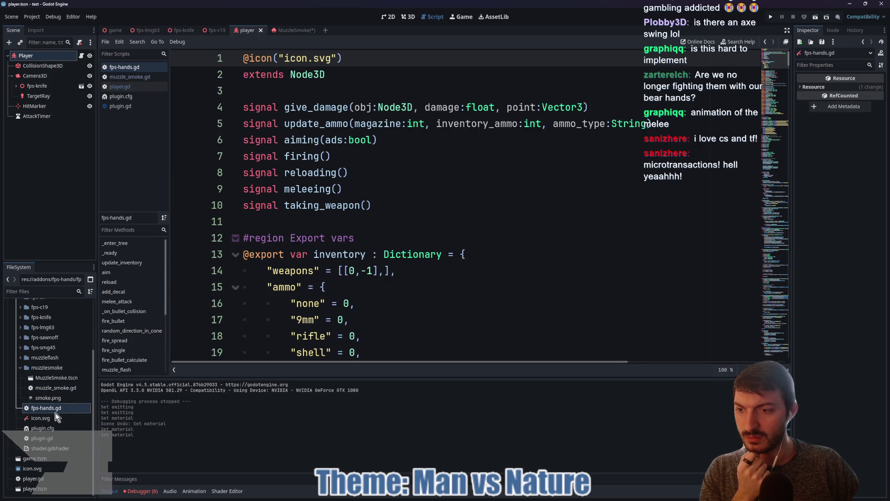
{"action": "middle_click", "coordinate": [288, 30]}
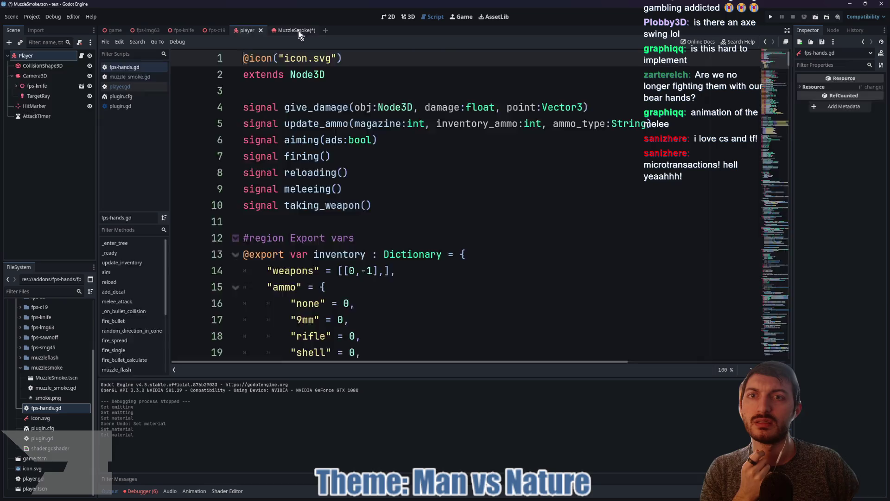
{"action": "left_click", "coordinate": [498, 270]}
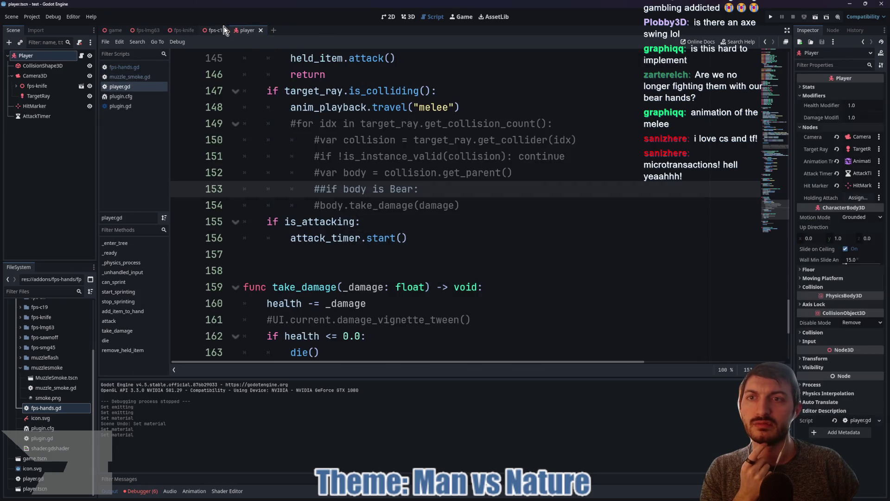
Attach the existing res://addons/fps-hands/fps-hands.gd script to the fps-knife node
{"action": "left_click", "coordinate": [53, 86]}
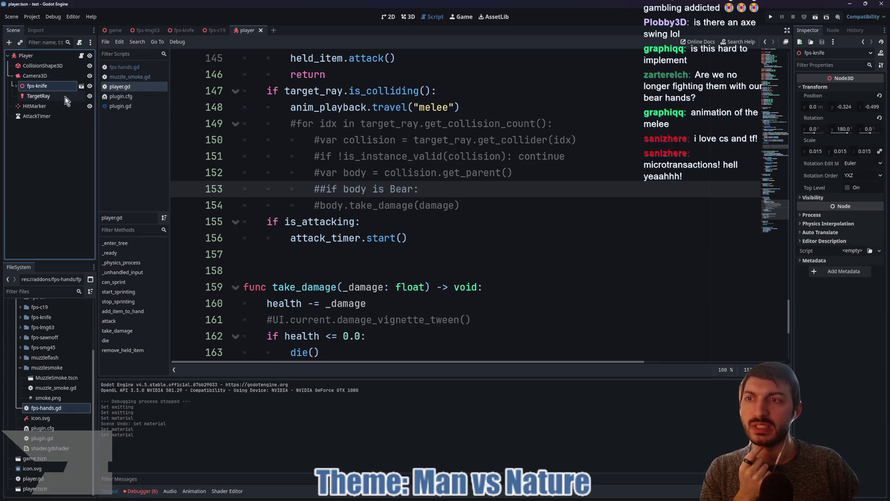
{"action": "left_click", "coordinate": [79, 42]}
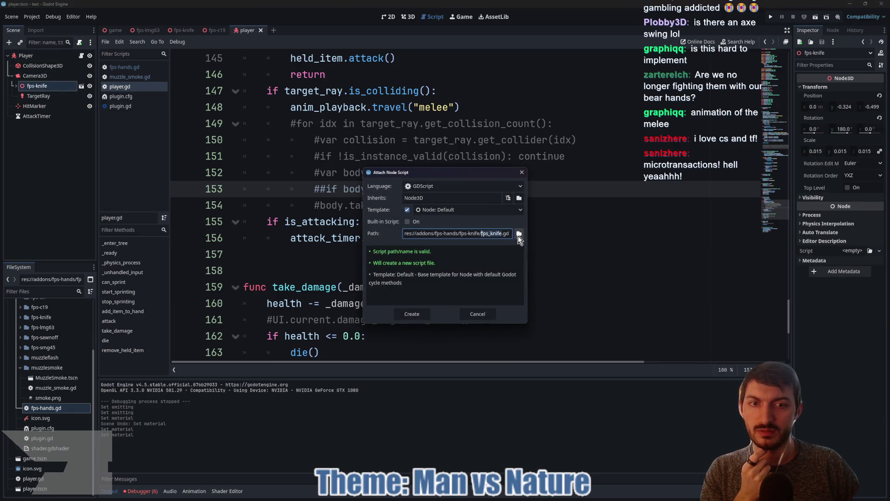
{"action": "left_click", "coordinate": [518, 234]}
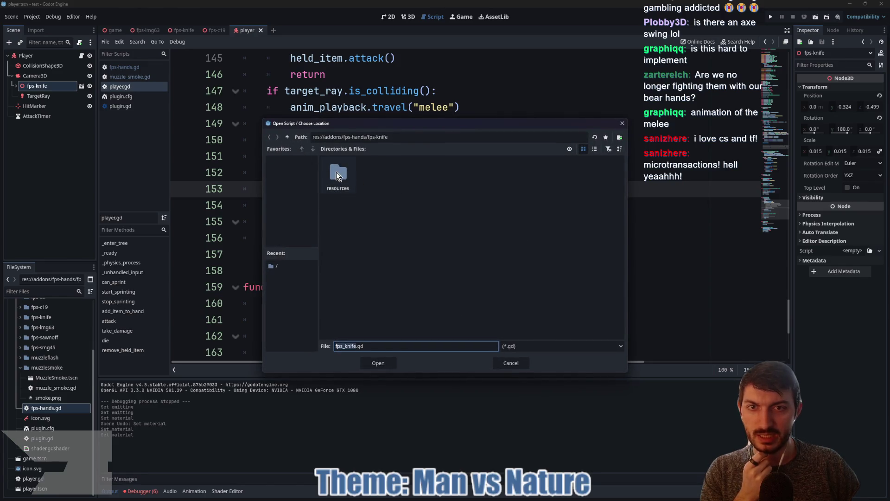
{"action": "left_click", "coordinate": [286, 137]}
{"action": "left_click", "coordinate": [410, 213]}
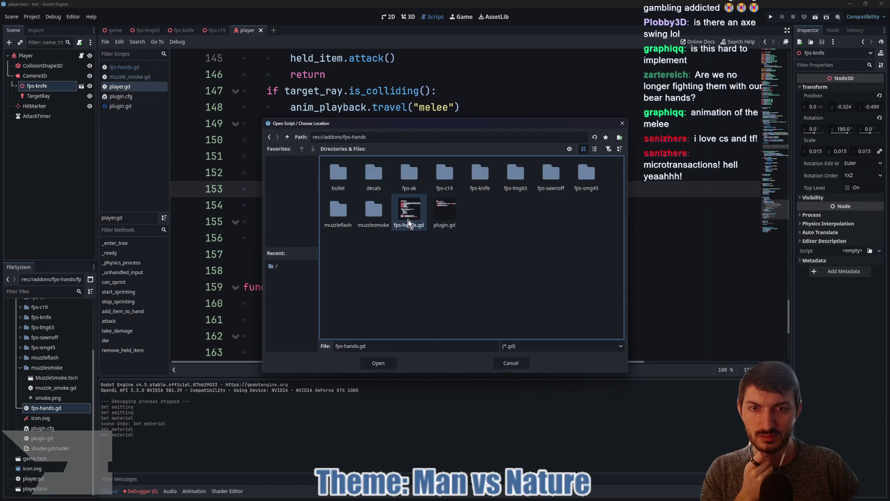
{"action": "left_click", "coordinate": [378, 363]}
{"action": "left_click", "coordinate": [412, 315]}
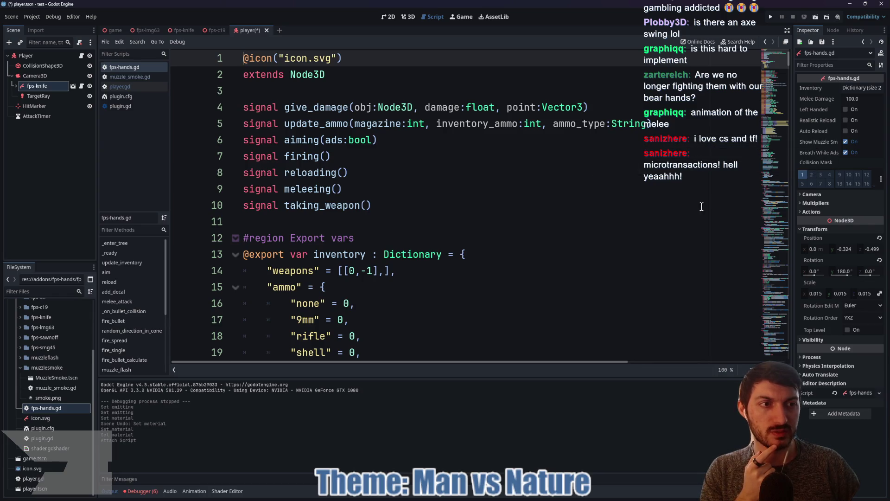
Assign Camera3D to the fps-knife node's Camera property
{"action": "left_click", "coordinate": [812, 194]}
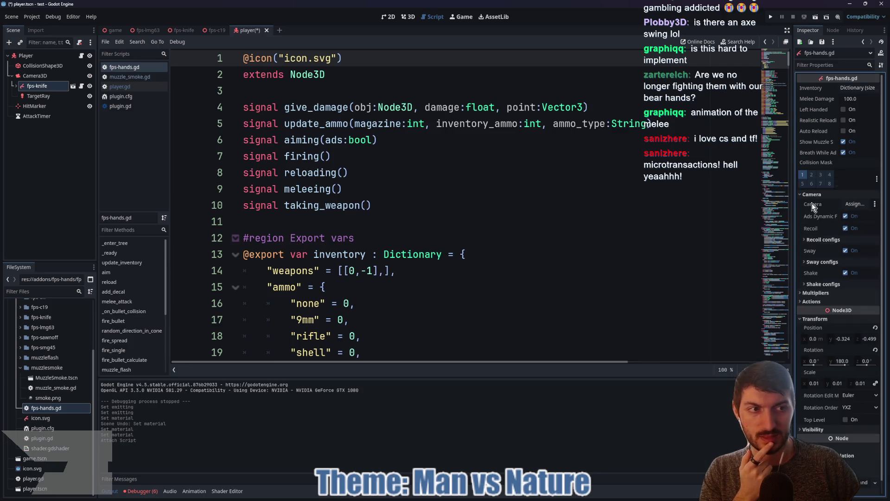
{"action": "left_click", "coordinate": [851, 204]}
{"action": "left_click", "coordinate": [434, 181]}
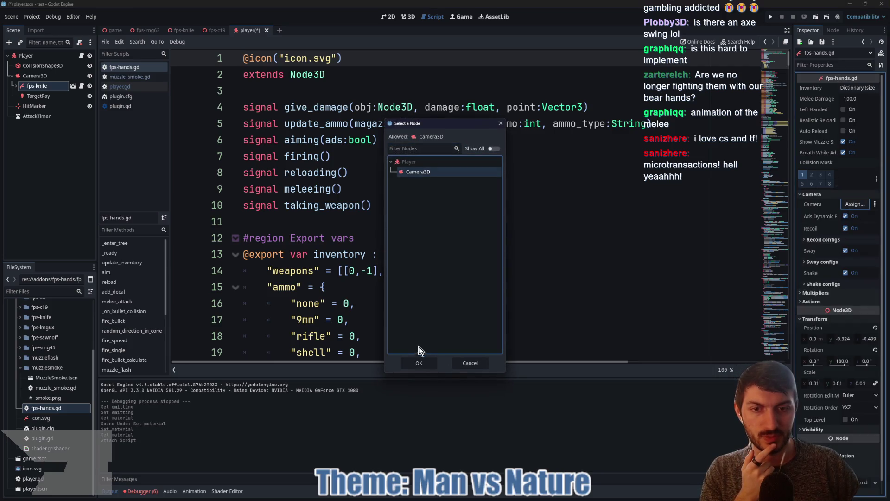
{"action": "left_click", "coordinate": [419, 356]}
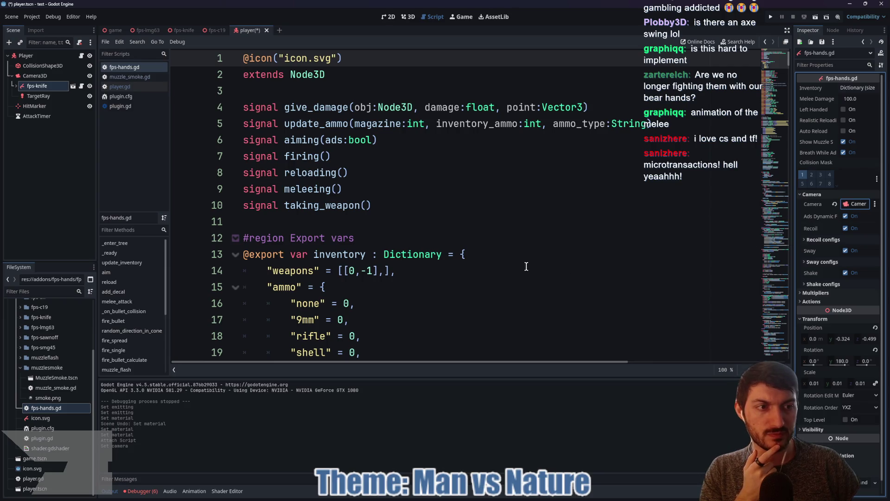
Expand the Actions section to review the fire, reload, melee and aim actions
{"action": "scroll", "coordinate": [475, 263], "scroll_direction": "down", "scroll_amount": 1}
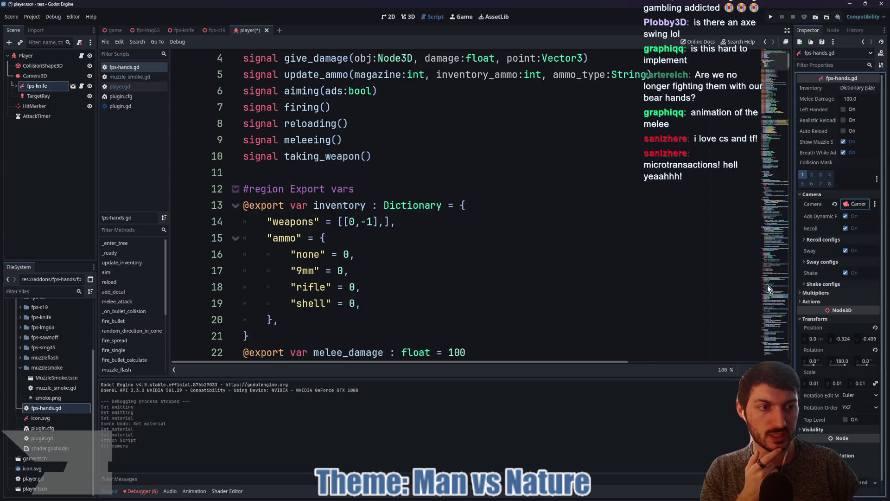
{"action": "left_click", "coordinate": [820, 302]}
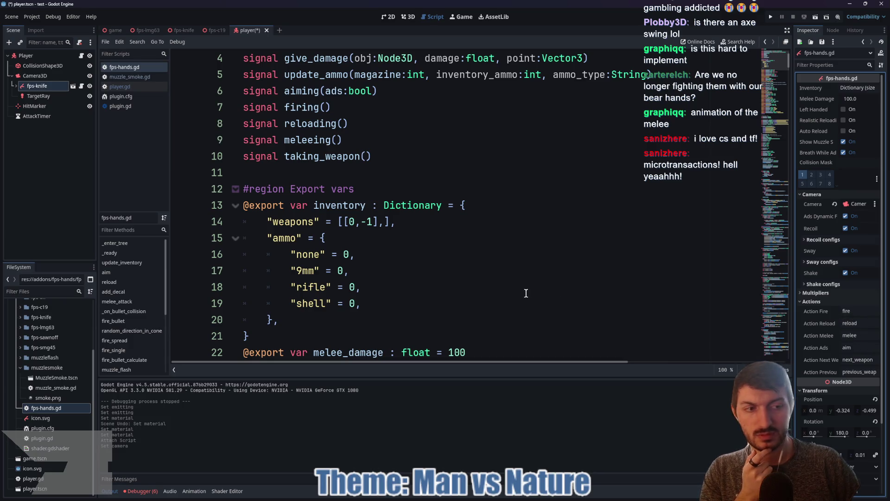
{"action": "scroll", "coordinate": [470, 281], "scroll_direction": "down", "scroll_amount": 8}
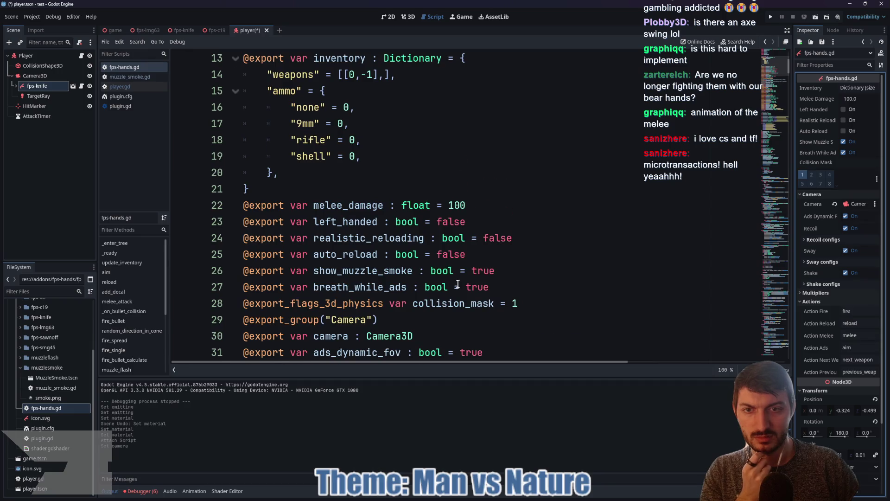
{"action": "scroll", "coordinate": [452, 283], "scroll_direction": "down", "scroll_amount": 13}
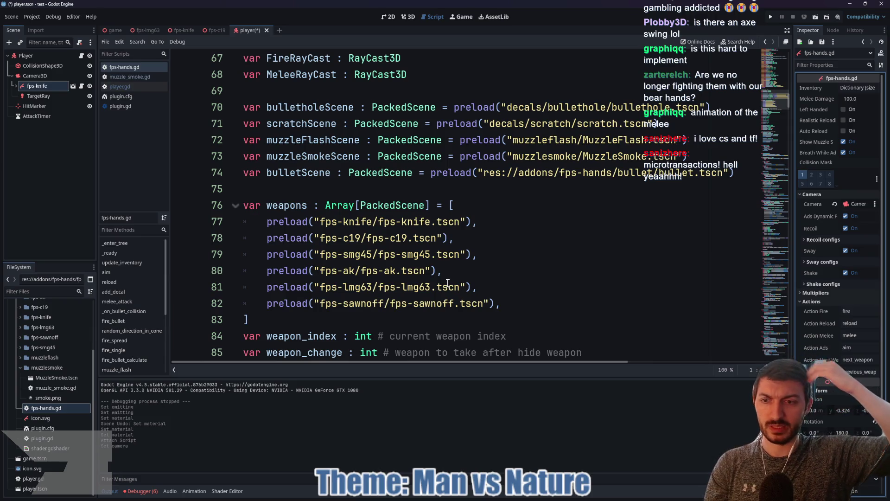
Read fps-hands.gd from the weapons array through _enter_tree to _ready, then switch to the Jern Jam page
{"action": "scroll", "coordinate": [447, 282], "scroll_direction": "down", "scroll_amount": 2}
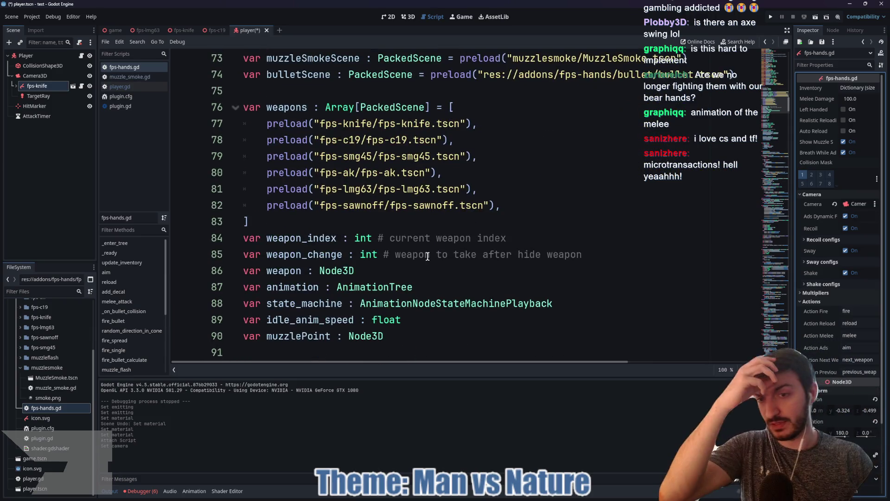
{"action": "scroll", "coordinate": [456, 230], "scroll_direction": "down", "scroll_amount": 6}
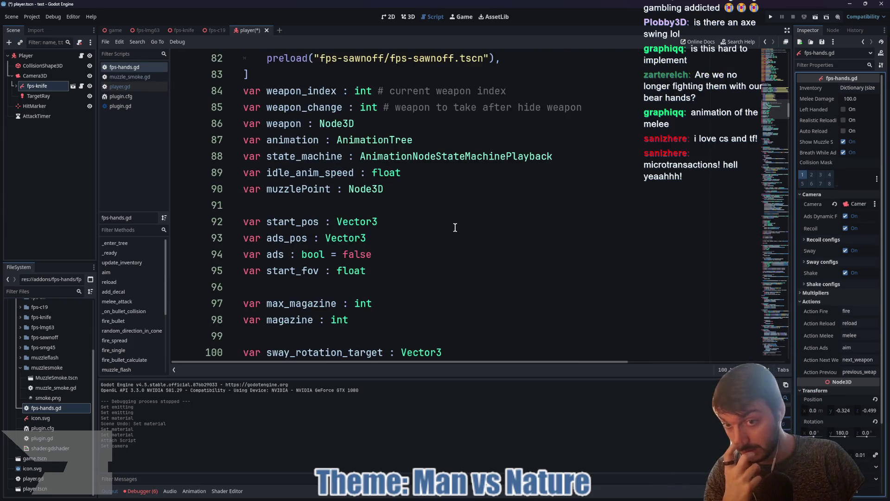
{"action": "scroll", "coordinate": [469, 222], "scroll_direction": "down", "scroll_amount": 3}
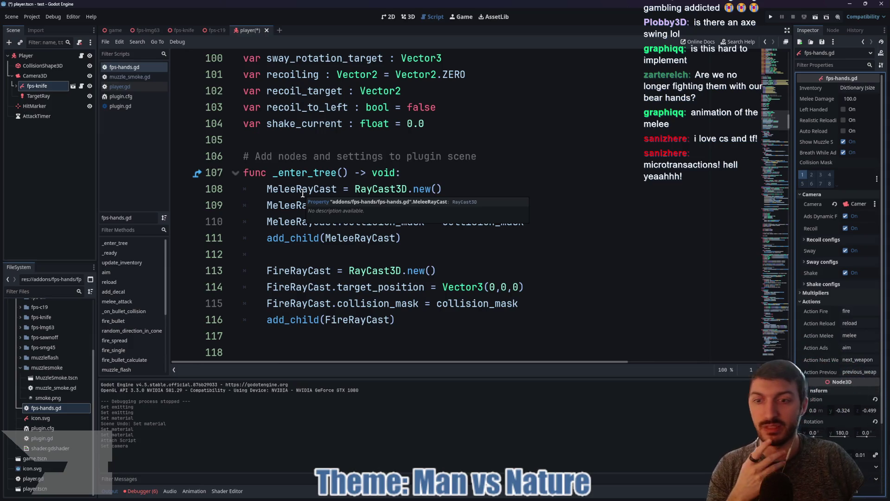
{"action": "scroll", "coordinate": [303, 194], "scroll_direction": "down", "scroll_amount": 5}
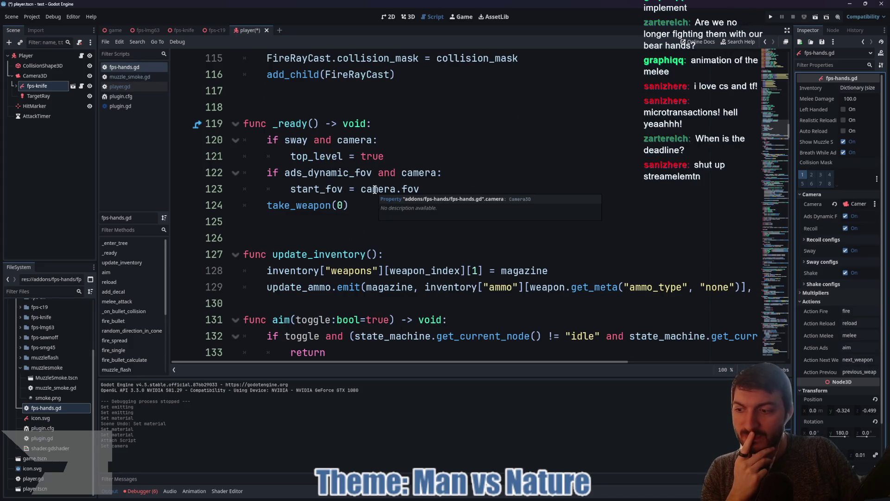
{"action": "scroll", "coordinate": [374, 189], "scroll_direction": "down", "scroll_amount": 1}
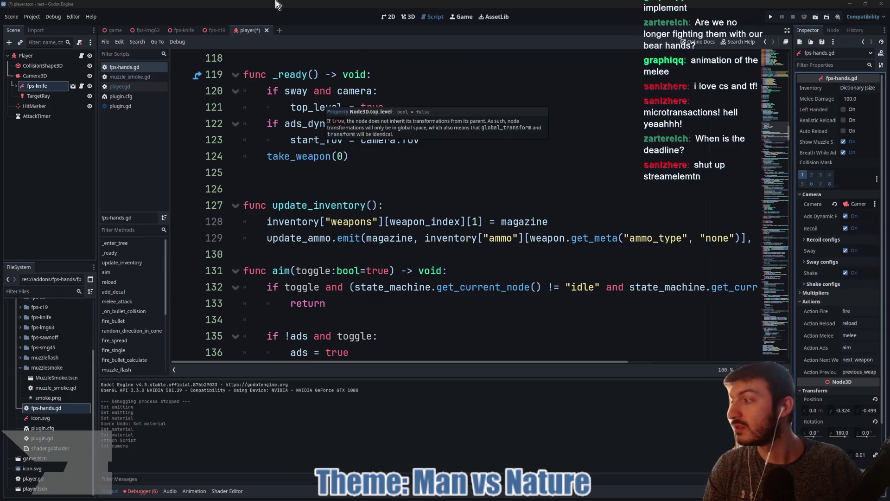
{"action": "key", "text": "alt+Tab"}
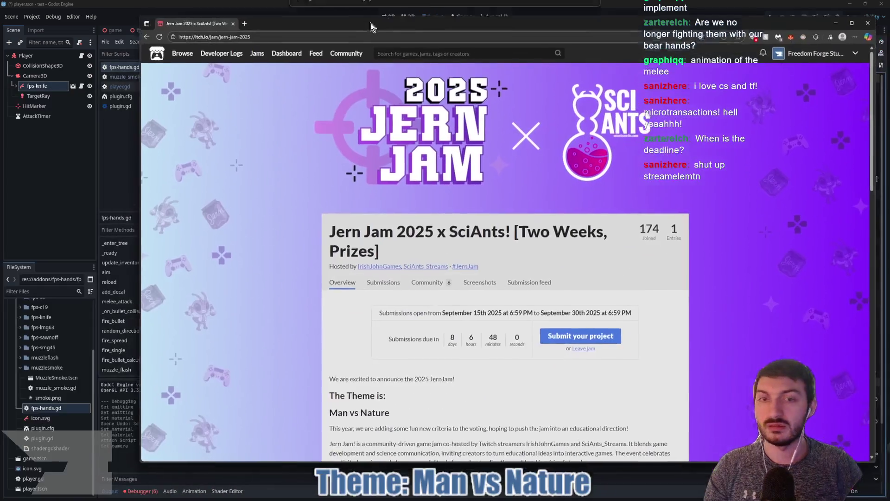
Check the Jern Jam 2025 submission countdown of 8 days, then minimize the browser
{"action": "left_click_drag", "start_coordinate": [564, 28], "coordinate": [516, 25]}
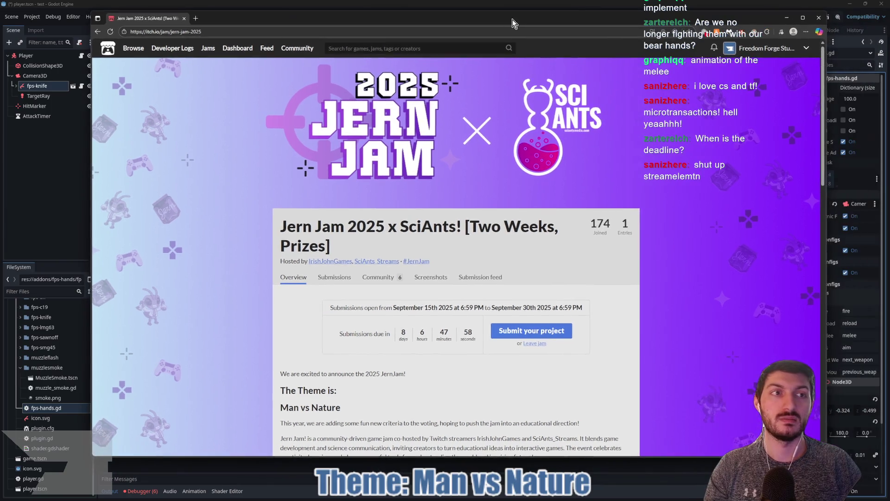
{"action": "scroll", "coordinate": [423, 323], "scroll_direction": "down", "scroll_amount": 1}
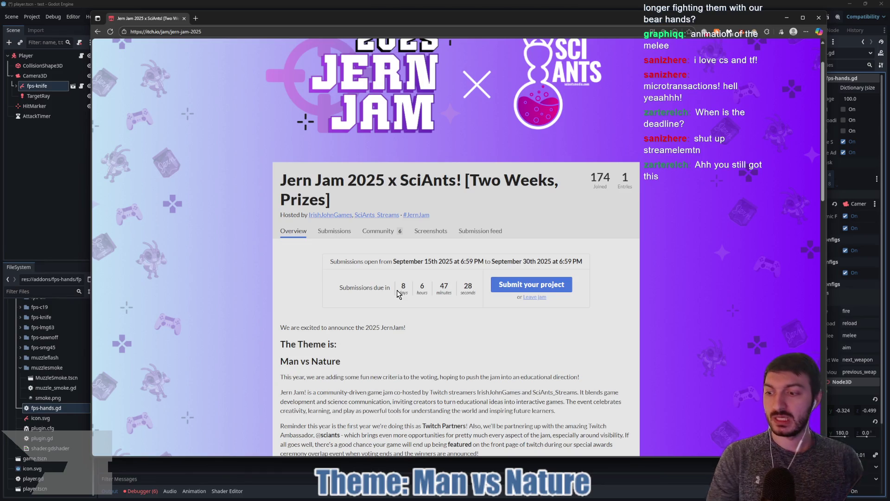
{"action": "left_click", "coordinate": [49, 161]}
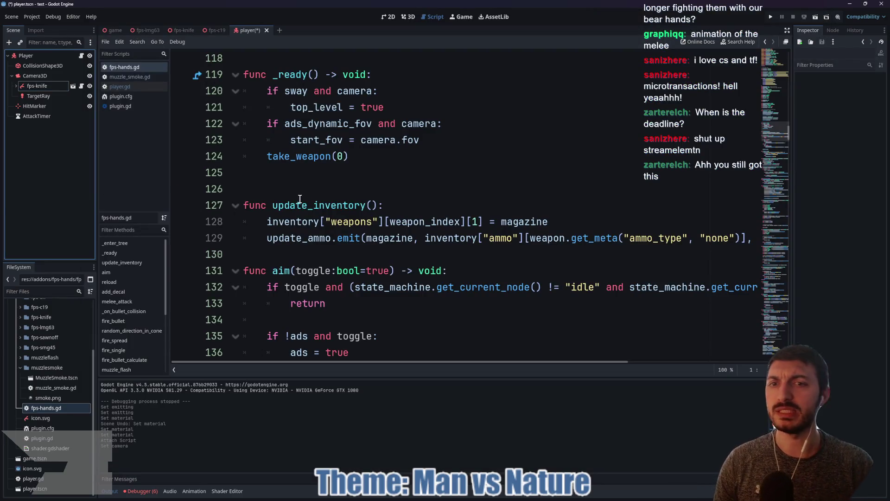
Read on through fps-hands.gd, save player.tscn and switch to the game scene
{"action": "scroll", "coordinate": [333, 200], "scroll_direction": "down", "scroll_amount": 2}
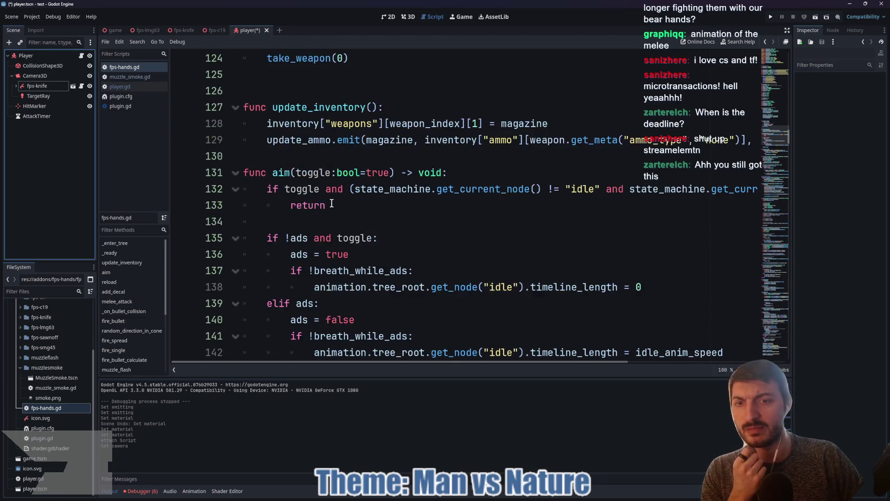
{"action": "scroll", "coordinate": [332, 204], "scroll_direction": "down", "scroll_amount": 1}
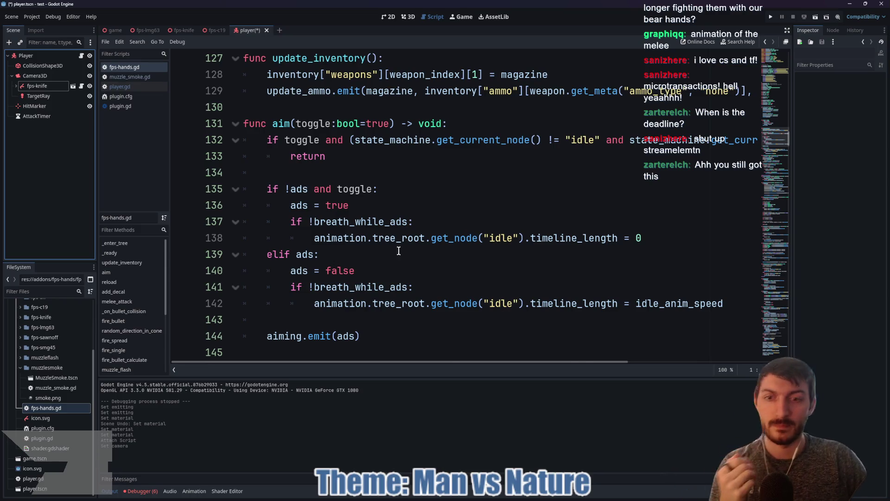
{"action": "scroll", "coordinate": [402, 248], "scroll_direction": "down", "scroll_amount": 2}
{"action": "scroll", "coordinate": [394, 247], "scroll_direction": "down", "scroll_amount": 4}
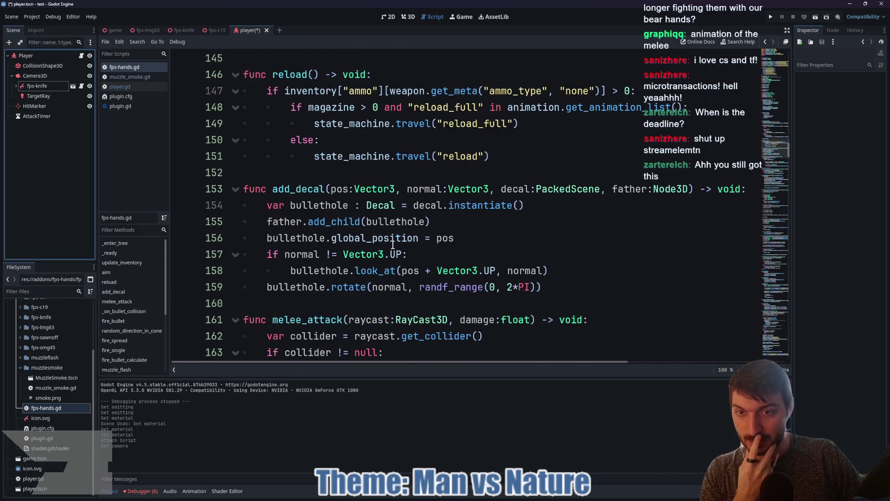
{"action": "scroll", "coordinate": [394, 242], "scroll_direction": "down", "scroll_amount": 5}
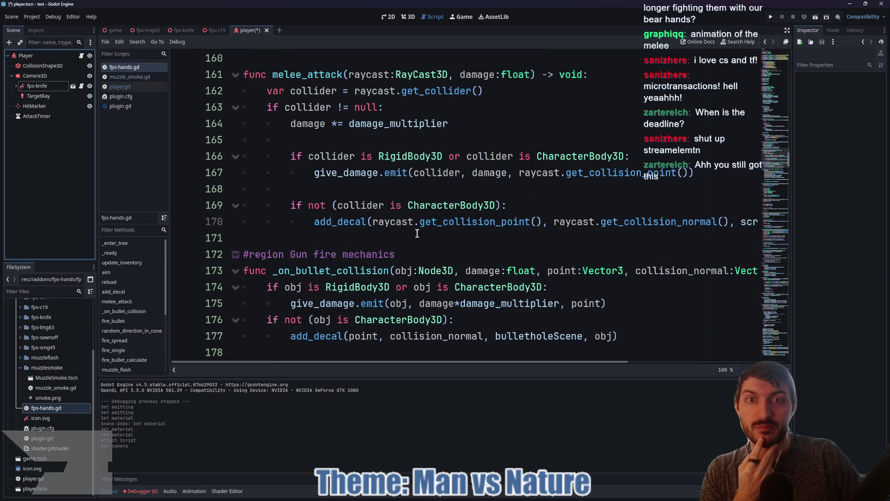
{"action": "scroll", "coordinate": [406, 185], "scroll_direction": "down", "scroll_amount": 14}
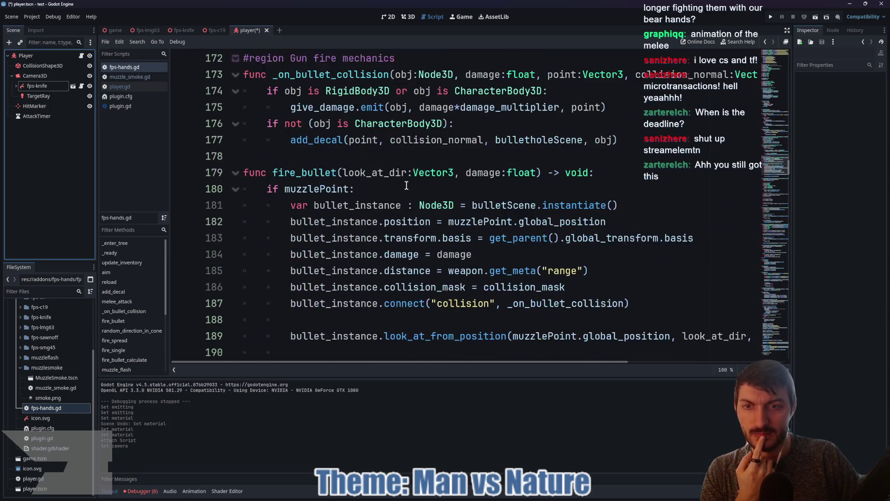
{"action": "scroll", "coordinate": [406, 186], "scroll_direction": "down", "scroll_amount": 4}
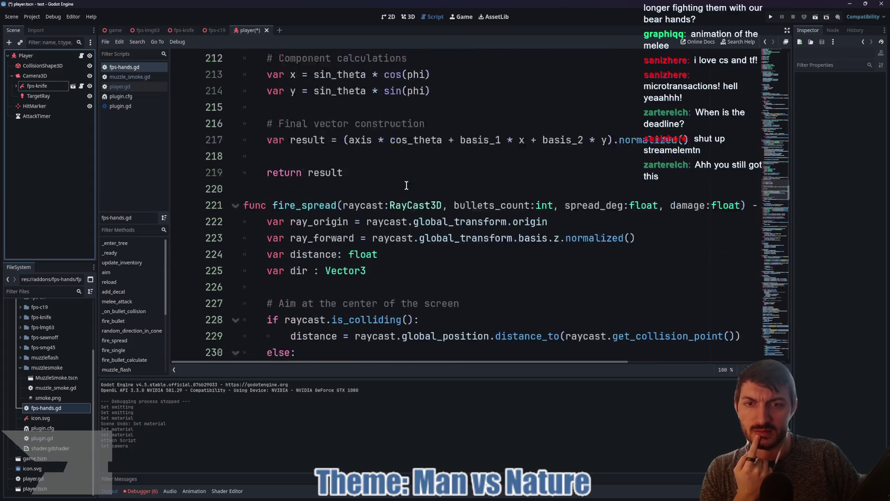
{"action": "scroll", "coordinate": [406, 185], "scroll_direction": "down", "scroll_amount": 3}
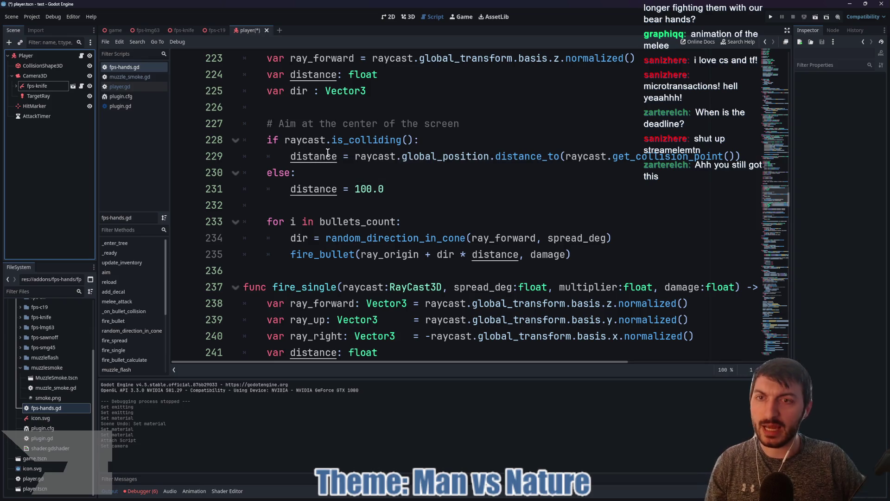
{"action": "key", "text": "ctrl+s"}
{"action": "left_click", "coordinate": [113, 30]}
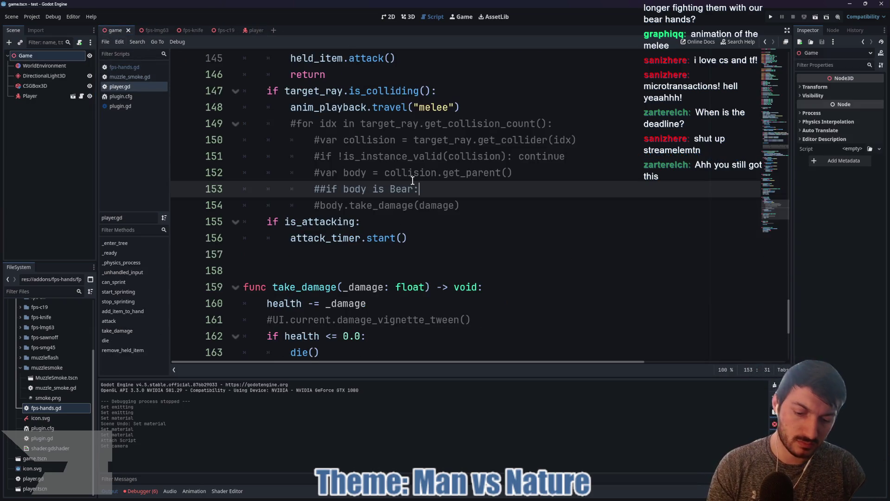
Test-run the project to see the knife hands, stop it, and reopen the player scene
{"action": "key", "text": "F5"}
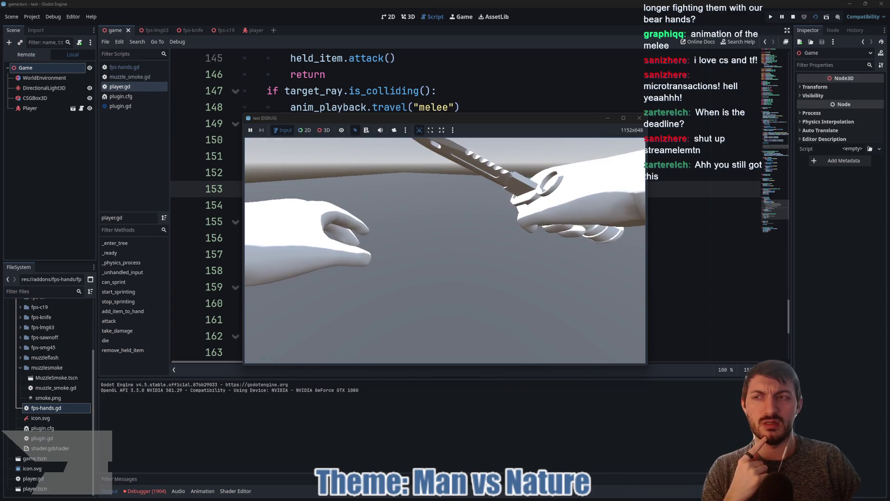
{"action": "key", "text": "Escape"}
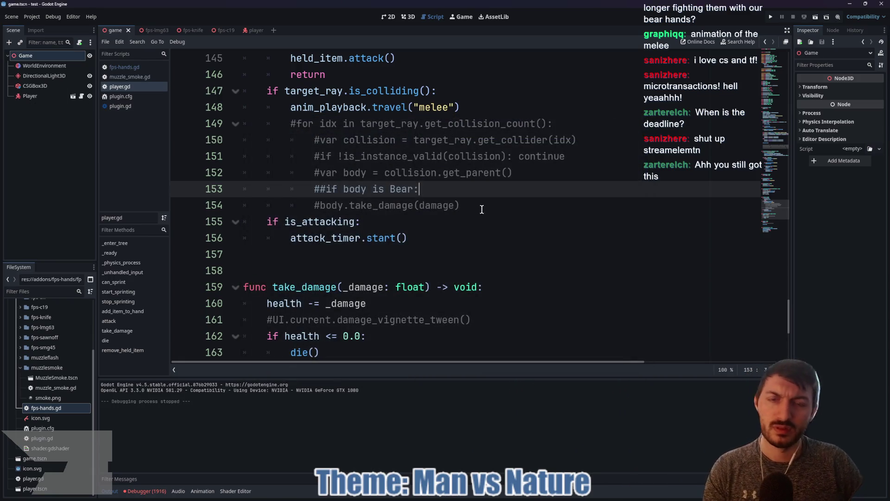
{"action": "left_click", "coordinate": [243, 32]}
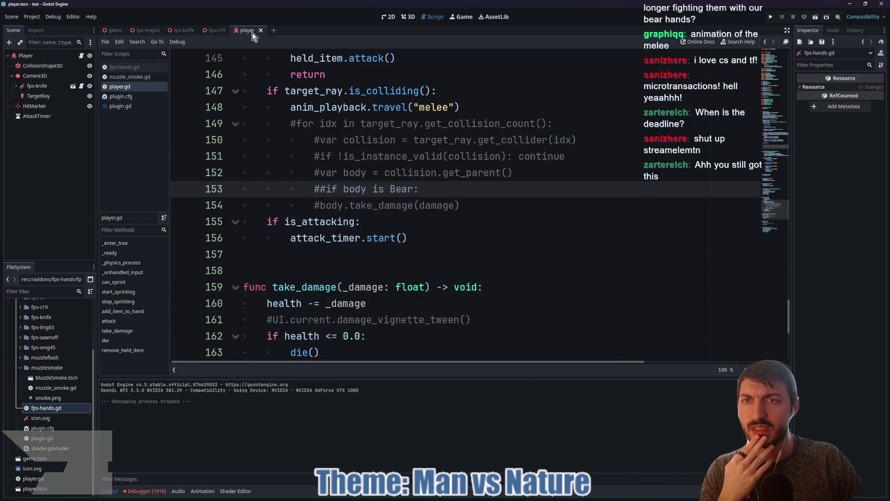
Select the fps-knife node and open its attached script
{"action": "left_click", "coordinate": [43, 87]}
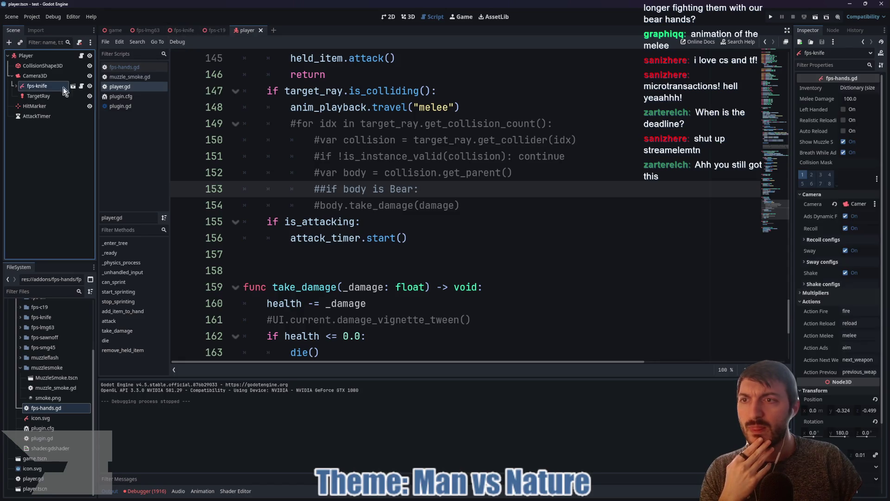
{"action": "left_click", "coordinate": [82, 86]}
{"action": "scroll", "coordinate": [431, 241], "scroll_direction": "up", "scroll_amount": 20}
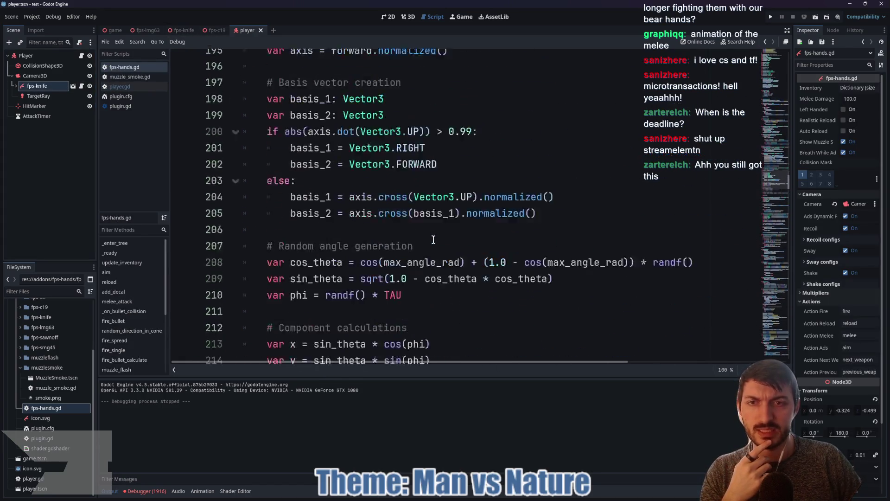
{"action": "scroll", "coordinate": [436, 246], "scroll_direction": "up", "scroll_amount": 14}
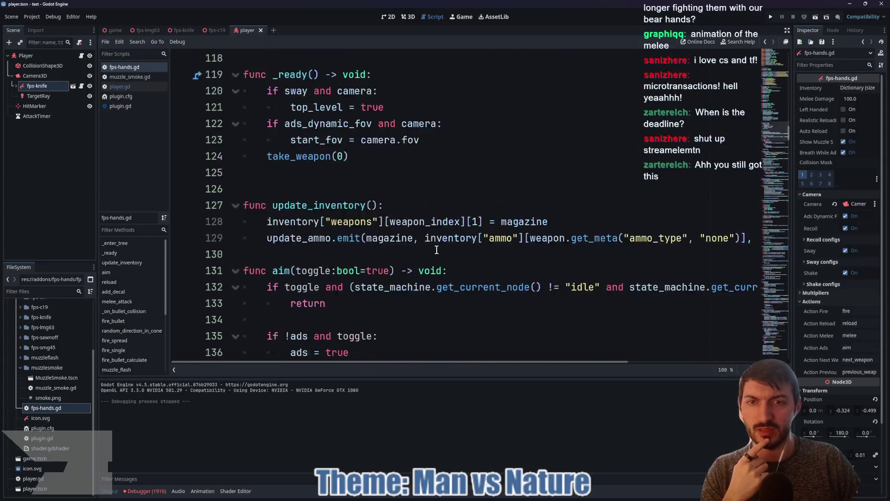
Review the FPS Hands plugin.cfg, version 0.8.1, and its author entry, then go to AssetLib
{"action": "double_click", "coordinate": [61, 427]}
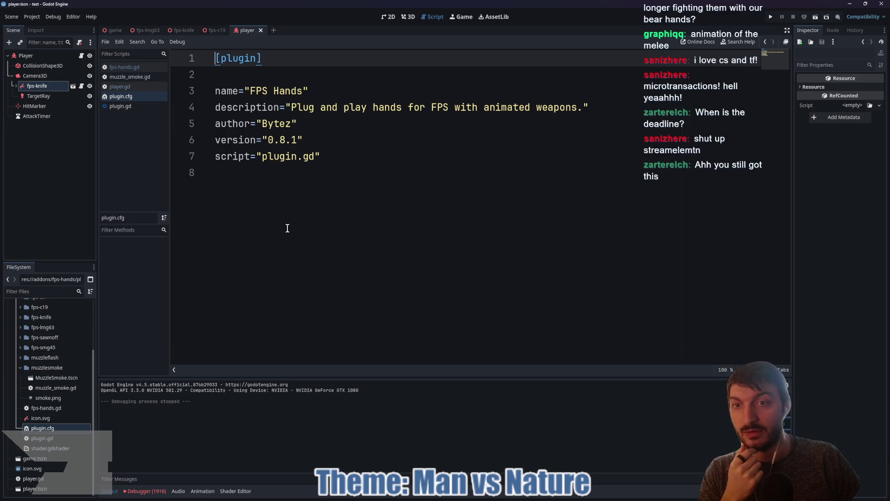
{"action": "left_click_drag", "start_coordinate": [260, 124], "coordinate": [292, 123]}
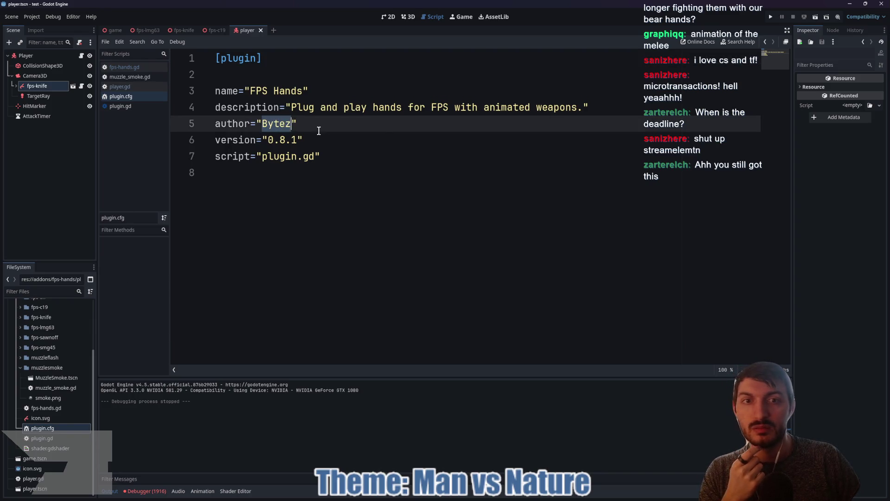
{"action": "left_click", "coordinate": [336, 117]}
{"action": "left_click", "coordinate": [485, 17]}
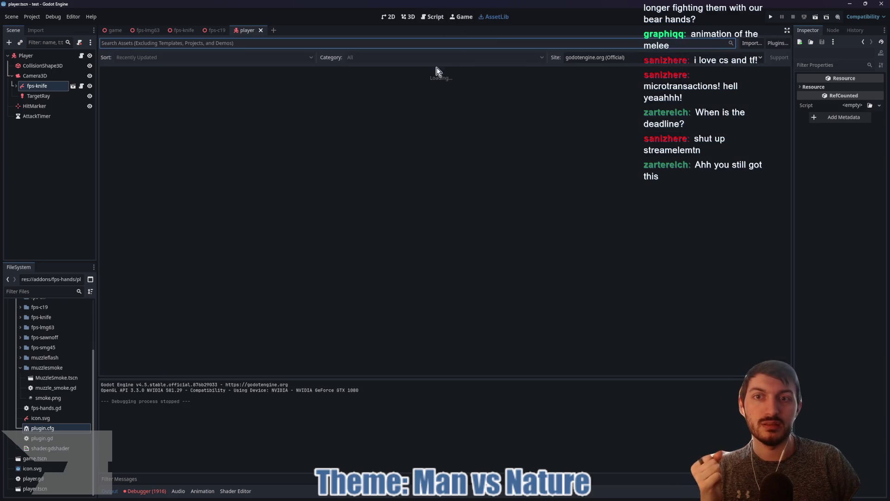
Search AssetLib for 'FPS', open FPS Hands 0.8.1, preview a screenshot and its source repository
{"action": "type", "text": "FPS"}
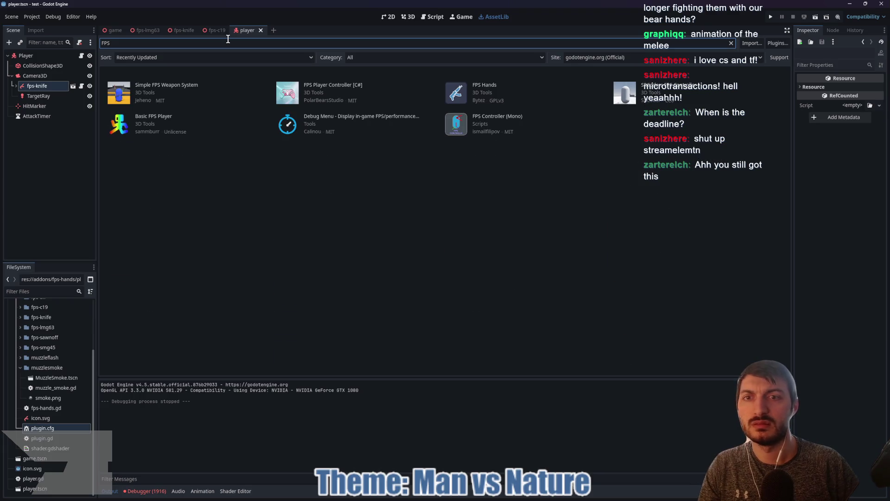
{"action": "left_click", "coordinate": [493, 86]}
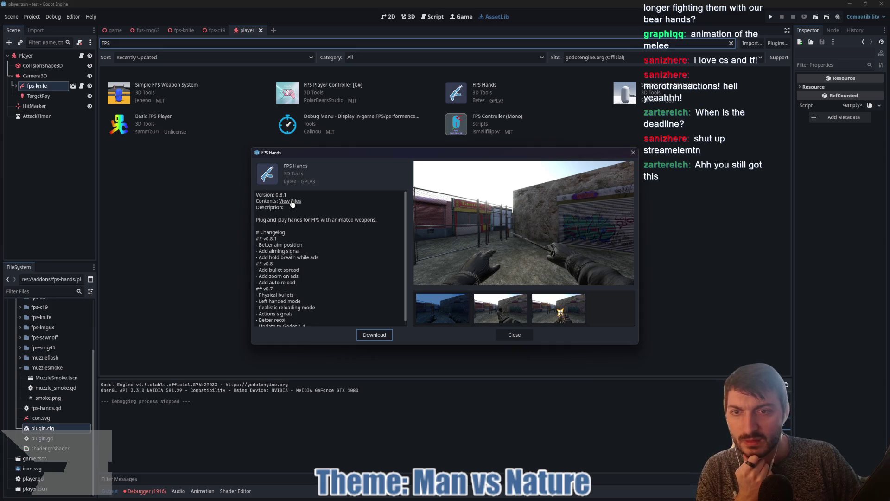
{"action": "scroll", "coordinate": [292, 204], "scroll_direction": "down", "scroll_amount": 1}
{"action": "scroll", "coordinate": [320, 255], "scroll_direction": "up", "scroll_amount": 1}
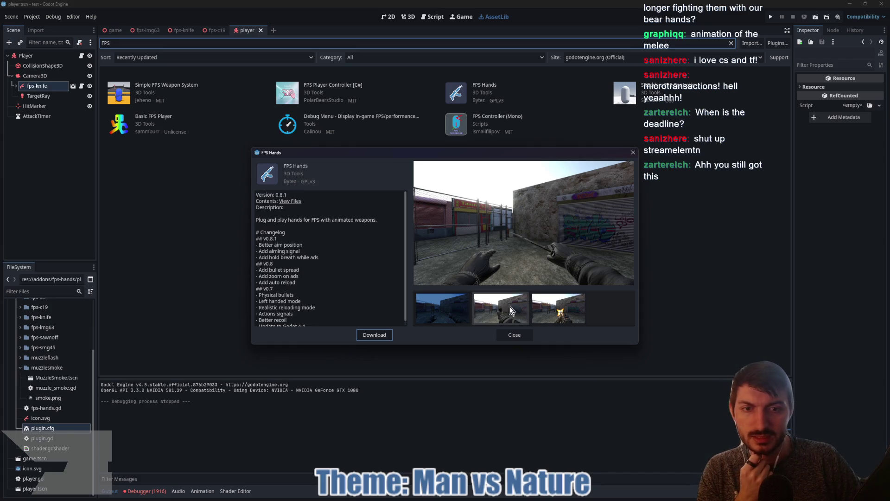
{"action": "left_click", "coordinate": [467, 312]}
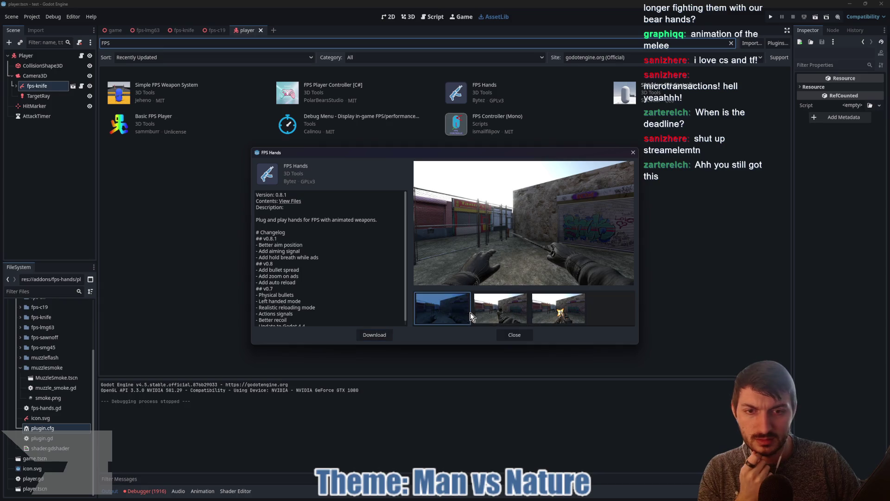
{"action": "left_click", "coordinate": [299, 202]}
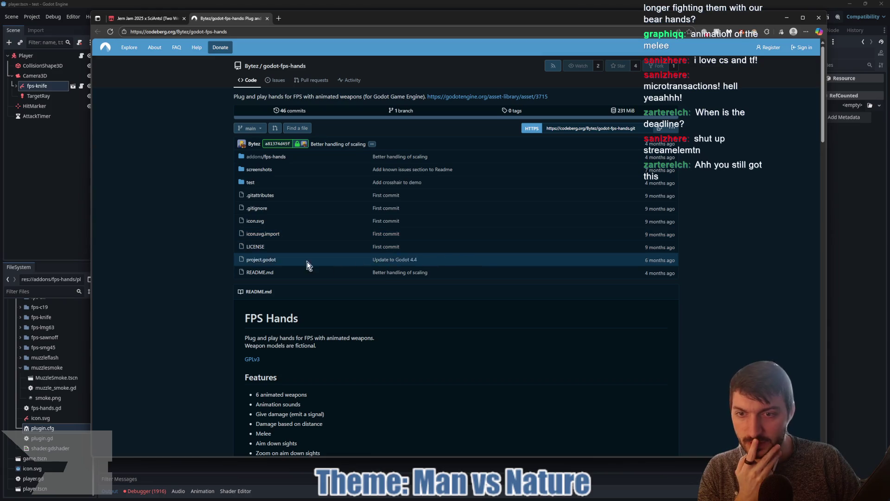
Open and read through the godot-fps-hands README
{"action": "scroll", "coordinate": [288, 260], "scroll_direction": "down", "scroll_amount": 1}
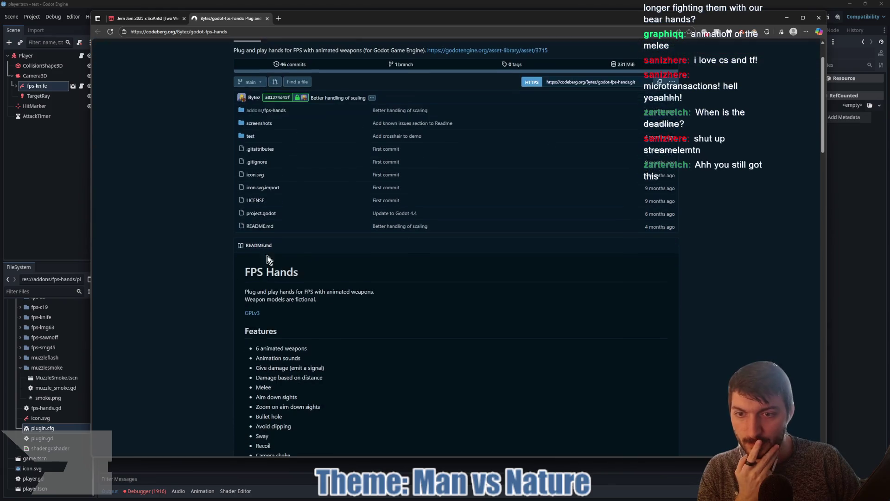
{"action": "left_click", "coordinate": [262, 226]}
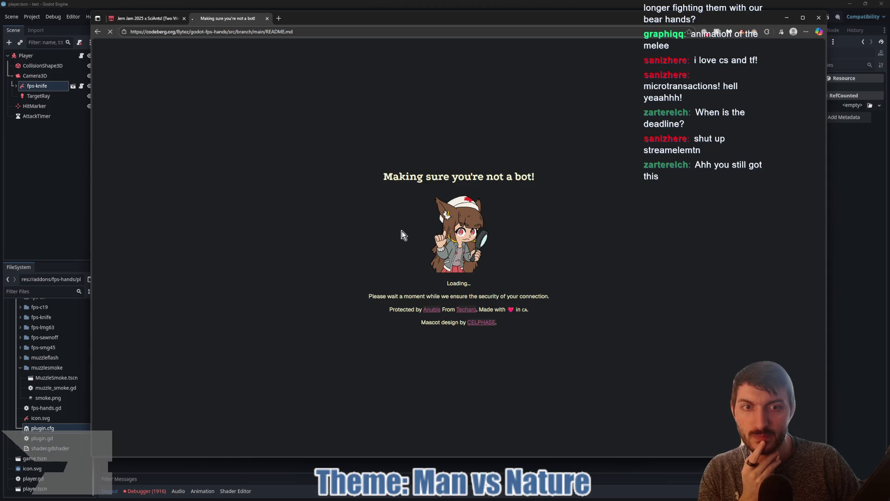
{"action": "scroll", "coordinate": [411, 238], "scroll_direction": "down", "scroll_amount": 6}
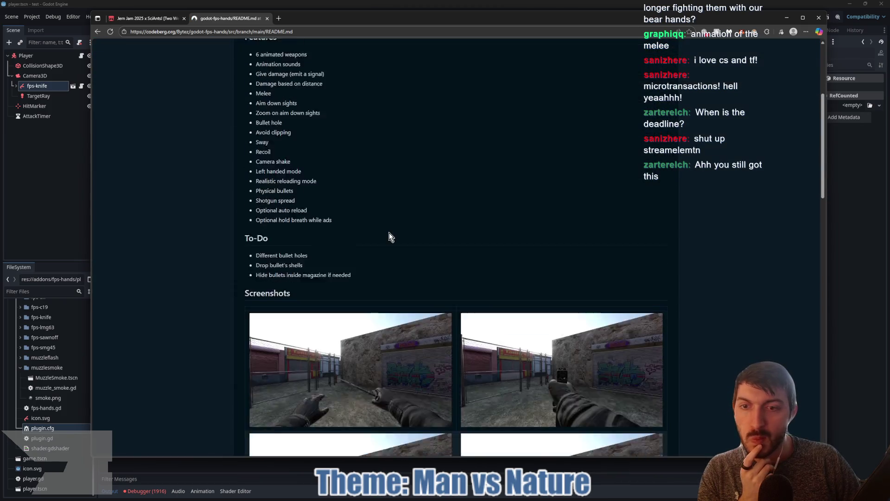
{"action": "scroll", "coordinate": [410, 176], "scroll_direction": "down", "scroll_amount": 9}
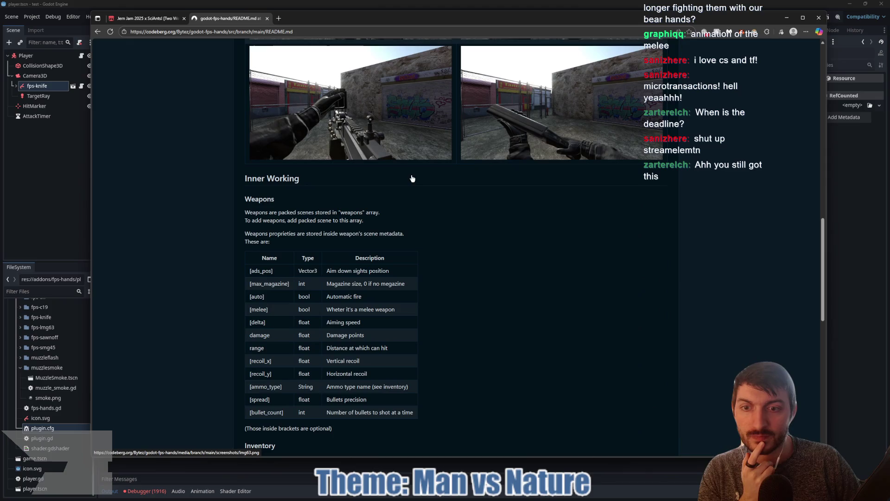
{"action": "scroll", "coordinate": [378, 185], "scroll_direction": "down", "scroll_amount": 8}
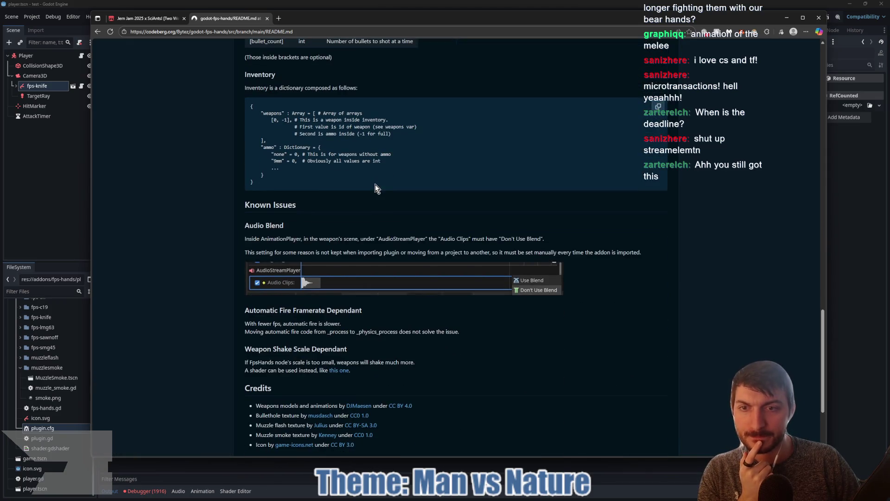
{"action": "scroll", "coordinate": [371, 187], "scroll_direction": "down", "scroll_amount": 3}
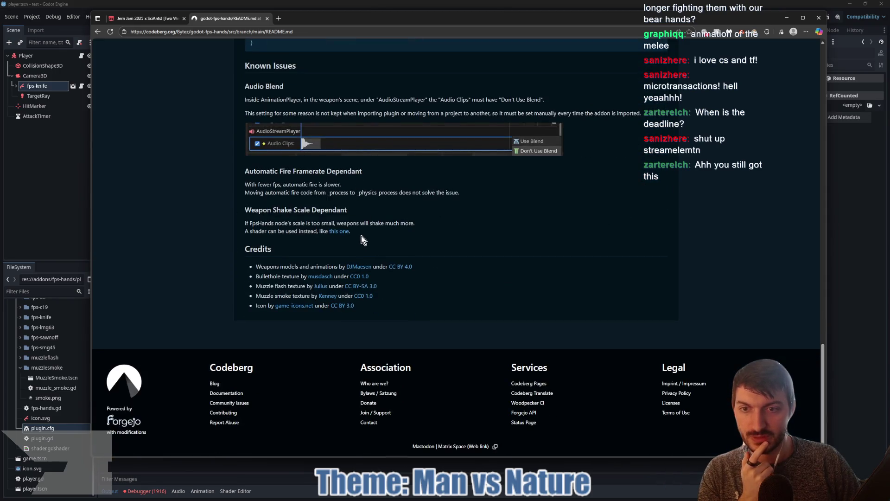
{"action": "scroll", "coordinate": [361, 236], "scroll_direction": "up", "scroll_amount": 12}
{"action": "scroll", "coordinate": [361, 239], "scroll_direction": "up", "scroll_amount": 10}
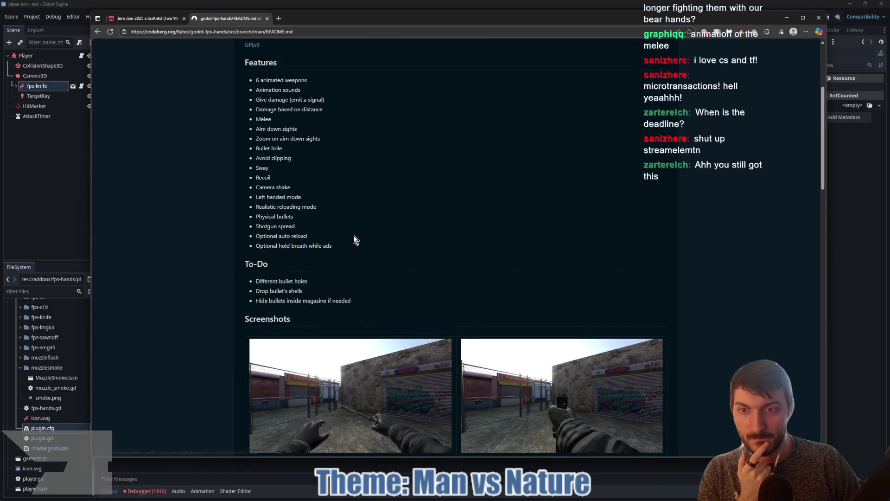
{"action": "scroll", "coordinate": [353, 236], "scroll_direction": "up", "scroll_amount": 4}
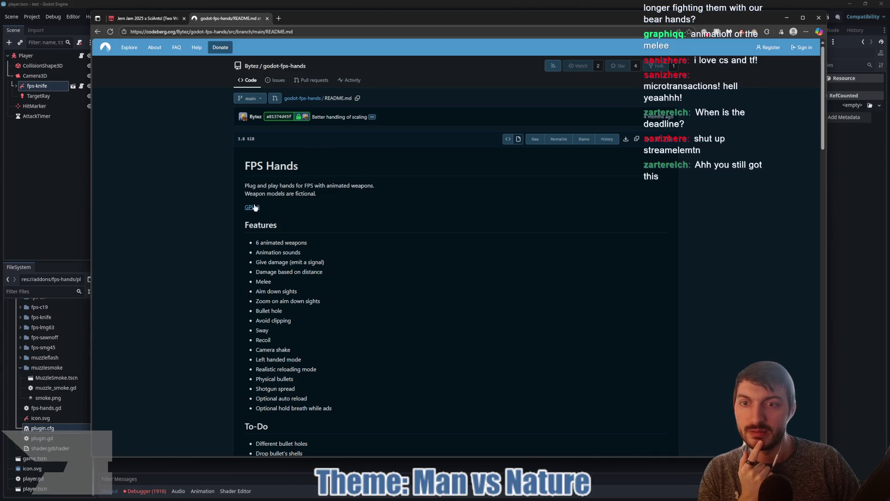
{"action": "scroll", "coordinate": [325, 200], "scroll_direction": "down", "scroll_amount": 3}
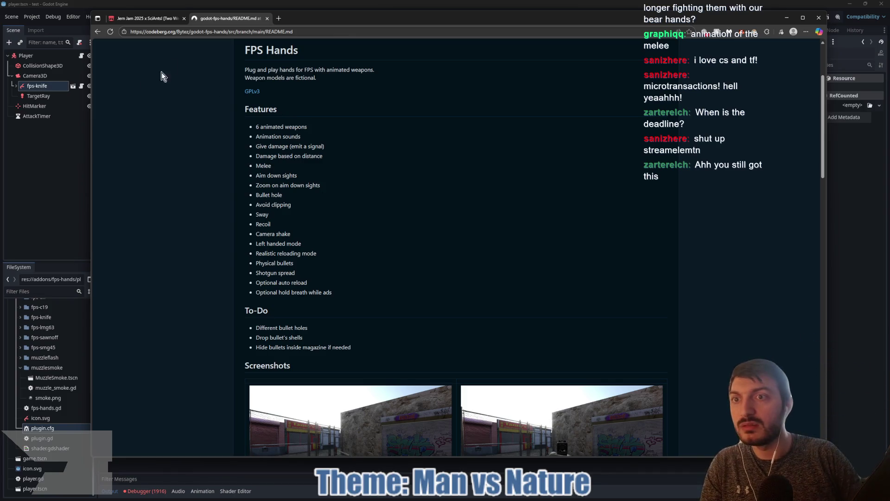
Return to the repository's main page and browse its file list
{"action": "left_click", "coordinate": [97, 32]}
{"action": "scroll", "coordinate": [261, 173], "scroll_direction": "down", "scroll_amount": 3}
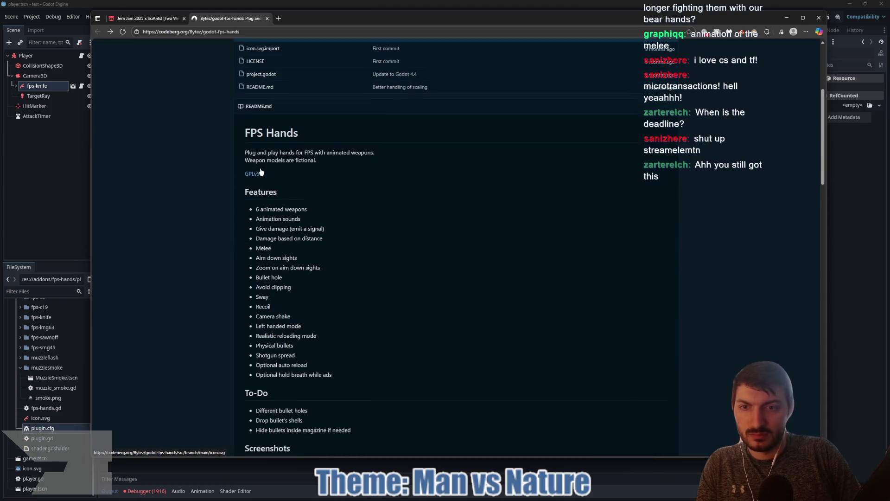
{"action": "scroll", "coordinate": [314, 181], "scroll_direction": "down", "scroll_amount": 7}
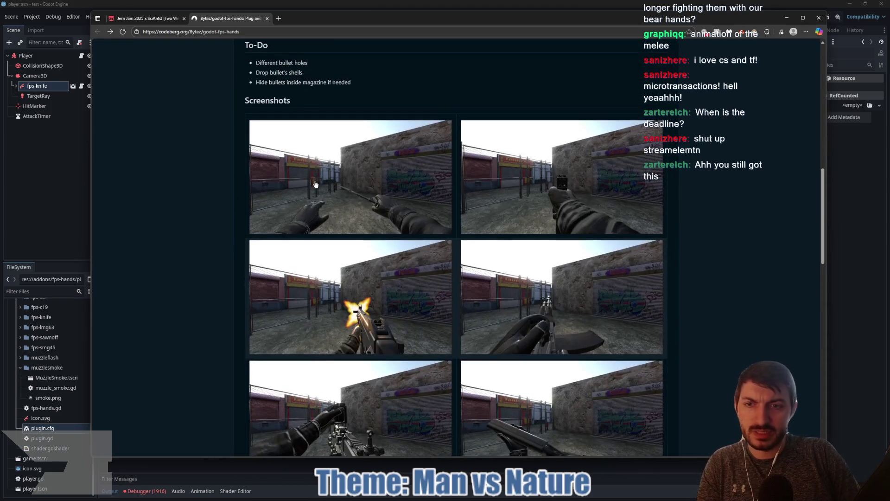
{"action": "scroll", "coordinate": [315, 184], "scroll_direction": "down", "scroll_amount": 10}
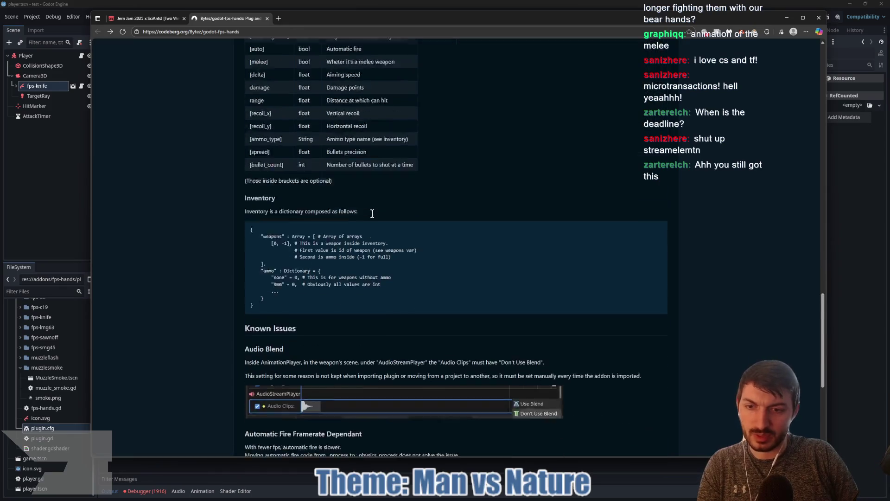
{"action": "scroll", "coordinate": [371, 214], "scroll_direction": "down", "scroll_amount": 1}
{"action": "scroll", "coordinate": [365, 233], "scroll_direction": "down", "scroll_amount": 3}
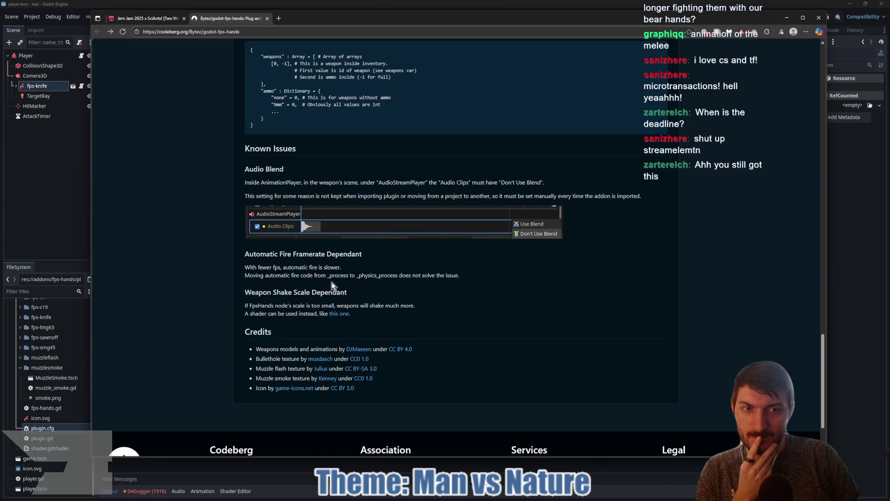
{"action": "scroll", "coordinate": [331, 282], "scroll_direction": "down", "scroll_amount": 2}
{"action": "scroll", "coordinate": [331, 282], "scroll_direction": "up", "scroll_amount": 4}
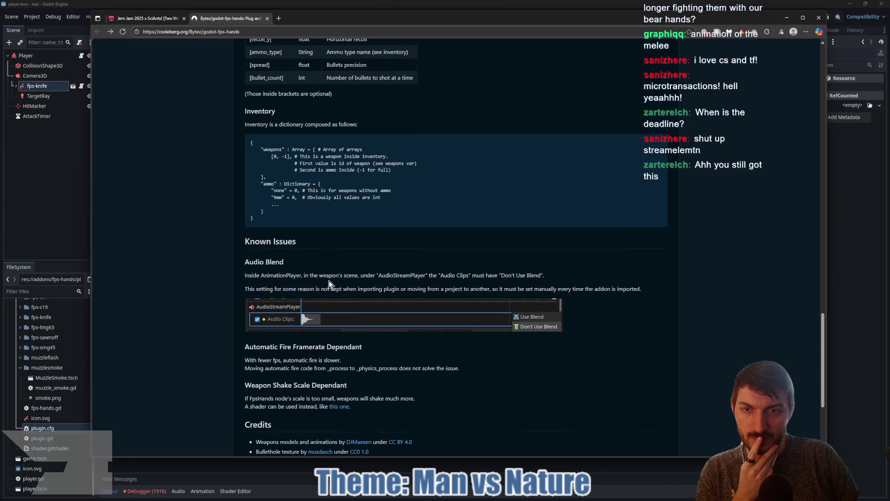
{"action": "scroll", "coordinate": [329, 280], "scroll_direction": "up", "scroll_amount": 3}
{"action": "scroll", "coordinate": [329, 280], "scroll_direction": "up", "scroll_amount": 1}
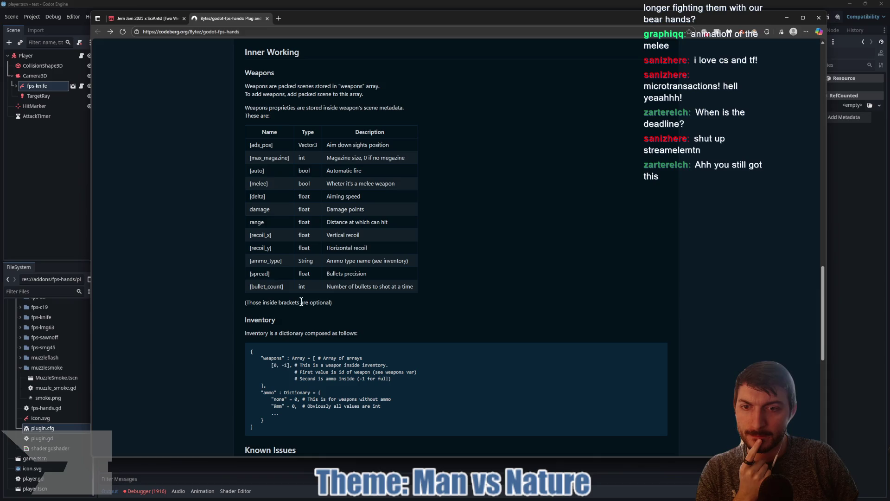
{"action": "scroll", "coordinate": [324, 209], "scroll_direction": "up", "scroll_amount": 1}
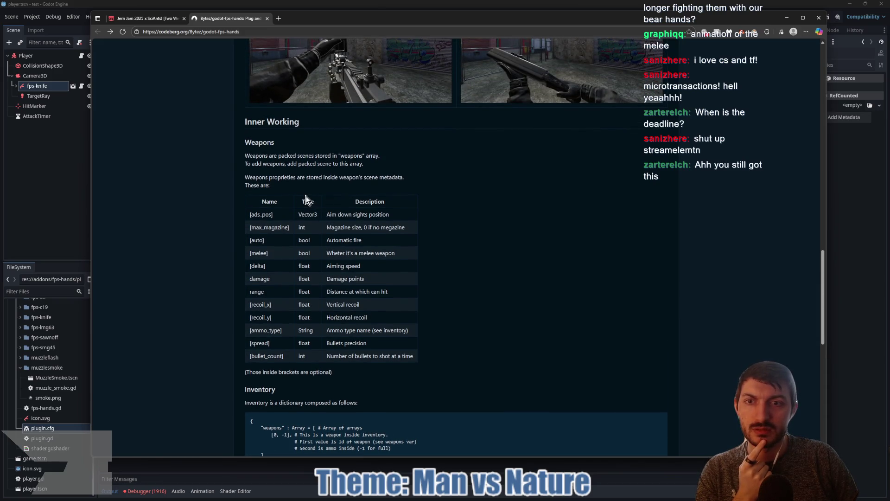
{"action": "scroll", "coordinate": [309, 199], "scroll_direction": "up", "scroll_amount": 10}
{"action": "scroll", "coordinate": [317, 224], "scroll_direction": "up", "scroll_amount": 4}
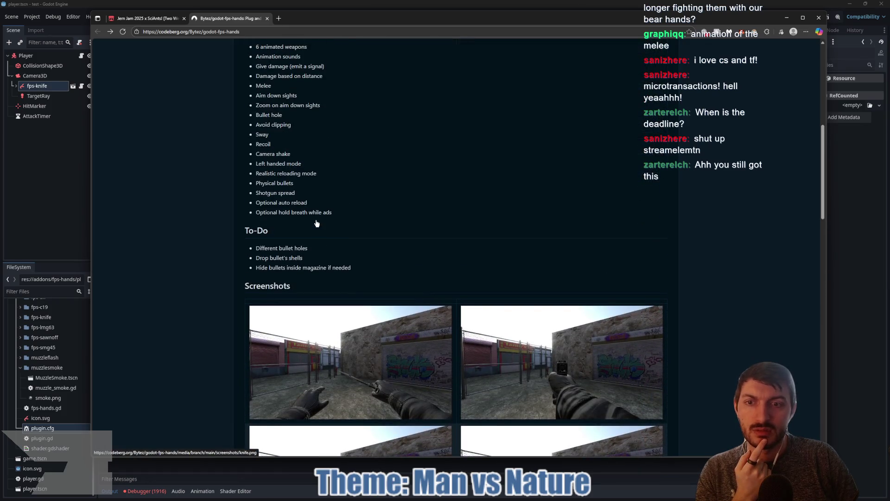
{"action": "scroll", "coordinate": [316, 221], "scroll_direction": "up", "scroll_amount": 3}
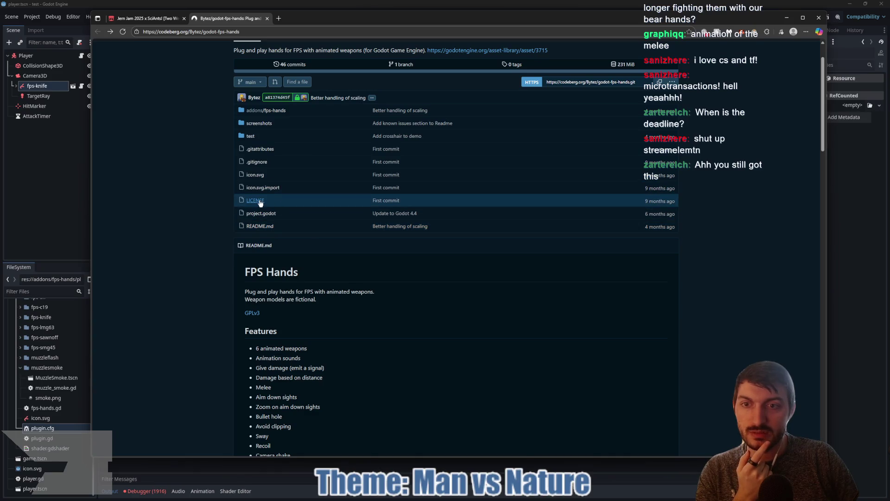
Open the LICENSE file and read into the GPL version 3 text
{"action": "left_click", "coordinate": [260, 202]}
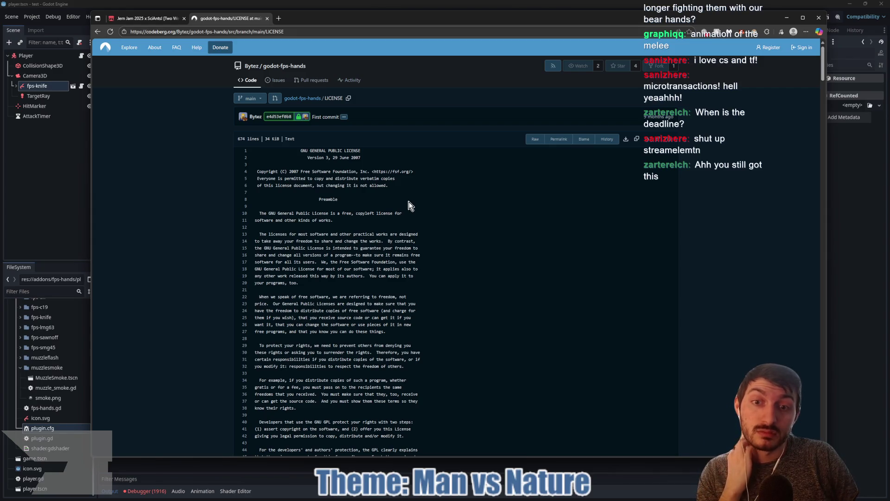
{"action": "scroll", "coordinate": [405, 201], "scroll_direction": "down", "scroll_amount": 2}
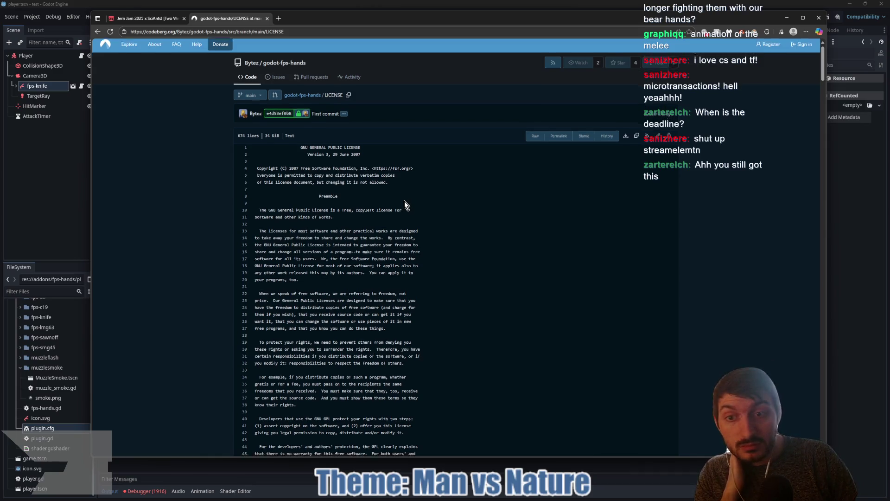
{"action": "scroll", "coordinate": [398, 208], "scroll_direction": "up", "scroll_amount": 2}
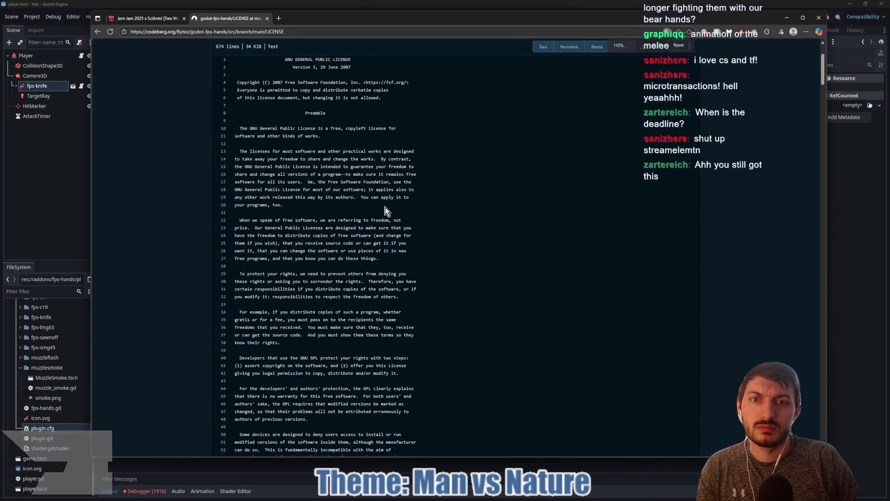
{"action": "scroll", "coordinate": [384, 207], "scroll_direction": "up", "scroll_amount": 1}
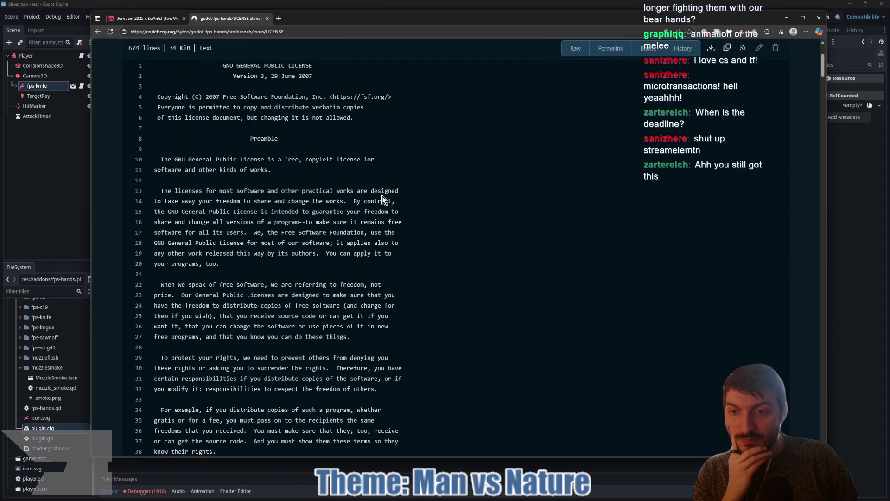
{"action": "scroll", "coordinate": [383, 199], "scroll_direction": "down", "scroll_amount": 2}
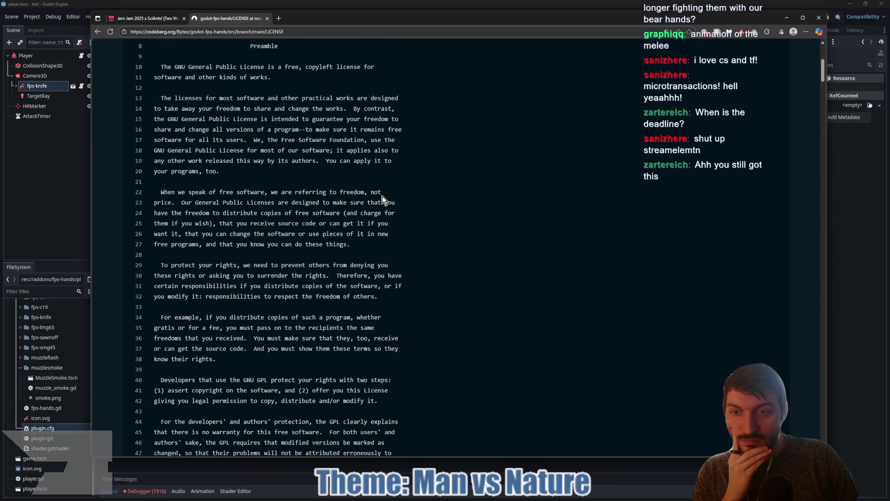
{"action": "scroll", "coordinate": [383, 199], "scroll_direction": "down", "scroll_amount": 2}
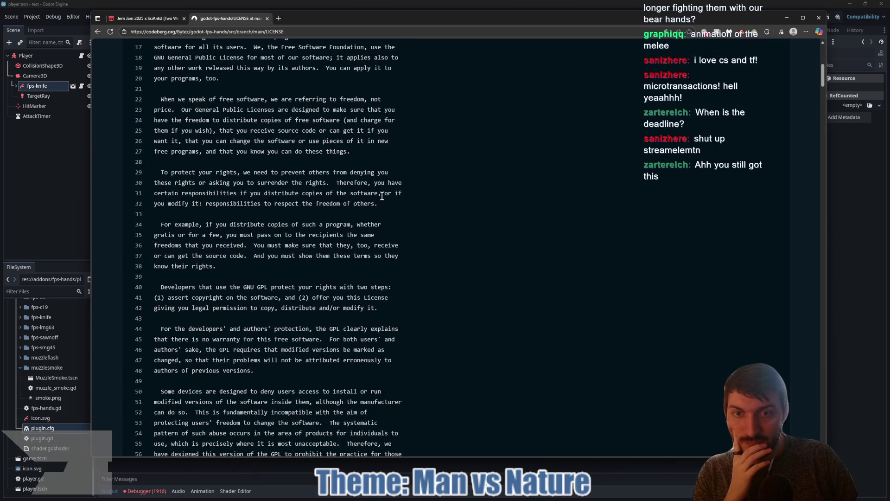
{"action": "scroll", "coordinate": [382, 196], "scroll_direction": "down", "scroll_amount": 2}
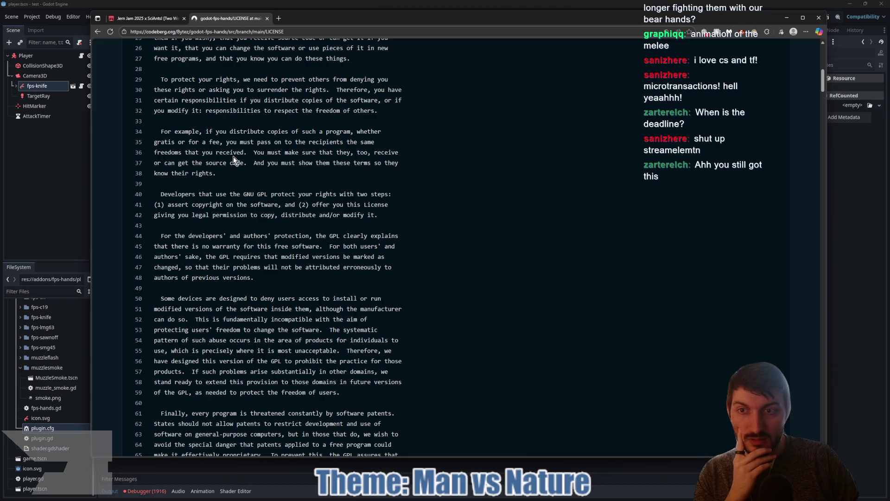
{"action": "scroll", "coordinate": [249, 157], "scroll_direction": "down", "scroll_amount": 3}
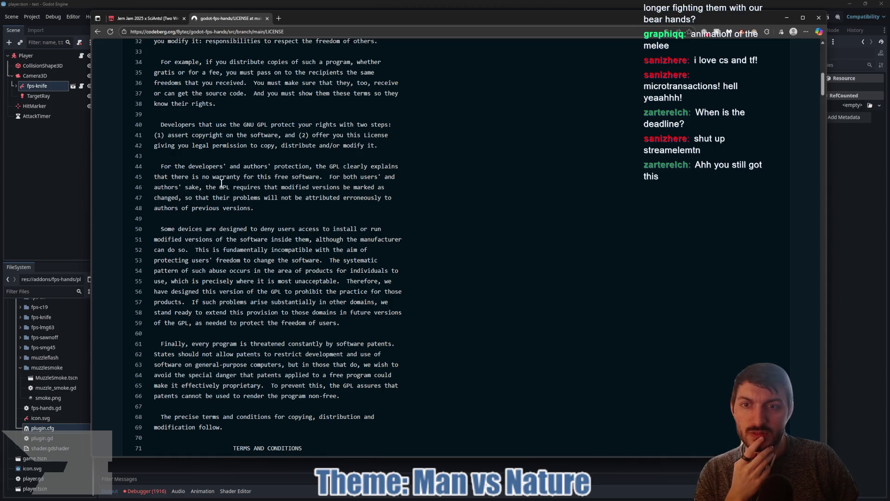
{"action": "scroll", "coordinate": [278, 188], "scroll_direction": "down", "scroll_amount": 2}
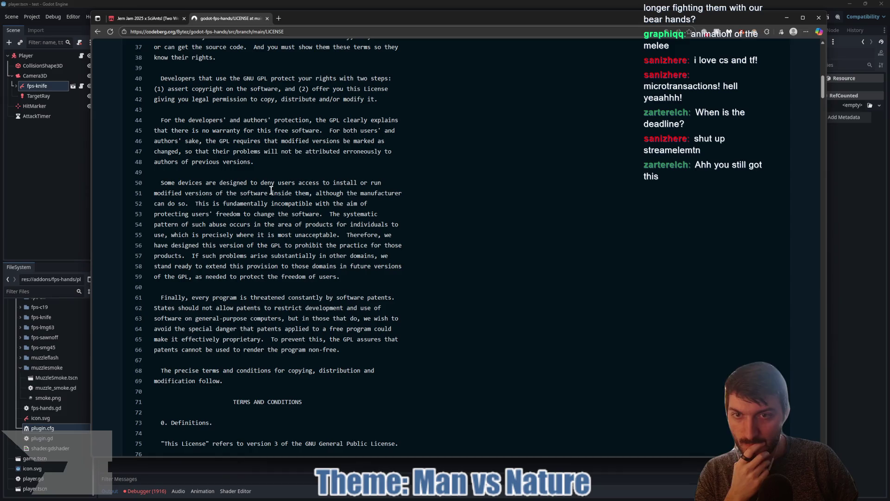
{"action": "scroll", "coordinate": [272, 190], "scroll_direction": "down", "scroll_amount": 1}
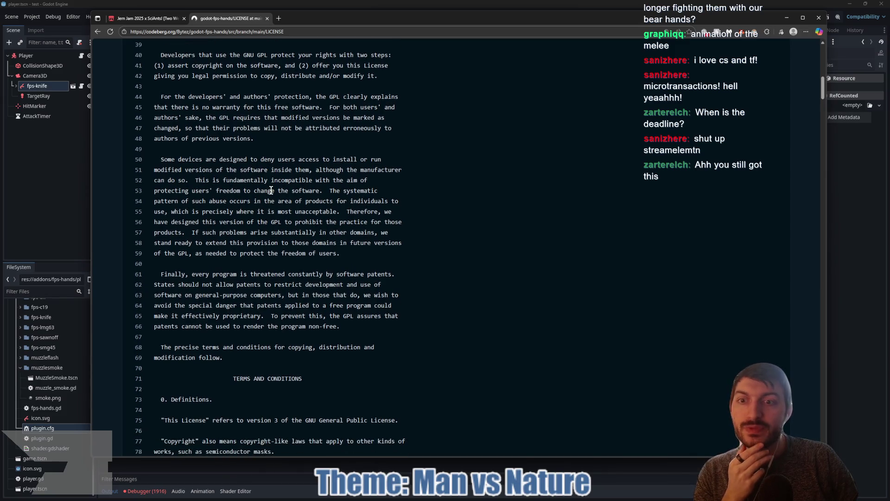
{"action": "scroll", "coordinate": [272, 191], "scroll_direction": "down", "scroll_amount": 6}
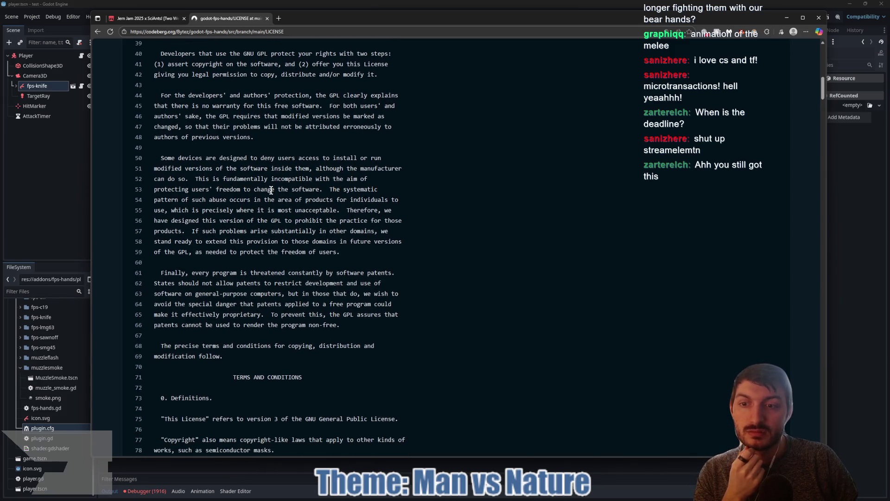
{"action": "scroll", "coordinate": [273, 194], "scroll_direction": "down", "scroll_amount": 6}
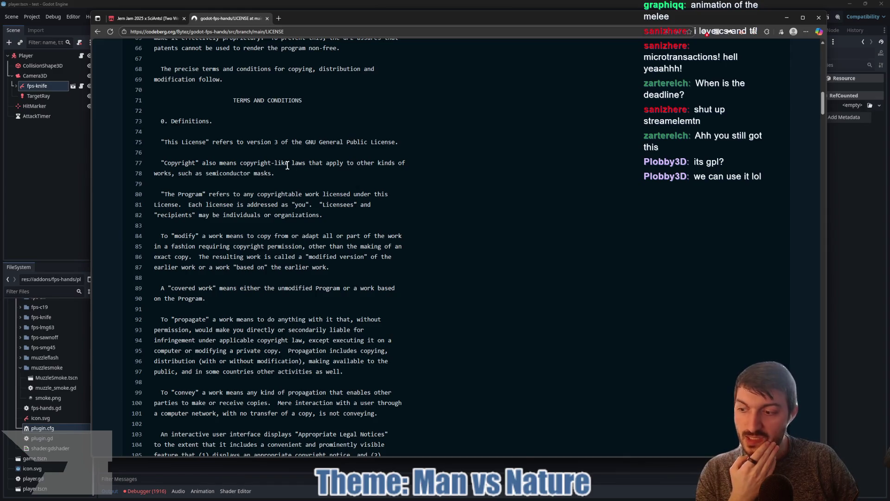
Scroll the GPL version 3 LICENSE text down to its end at line 674
{"action": "scroll", "coordinate": [287, 165], "scroll_direction": "down", "scroll_amount": 3}
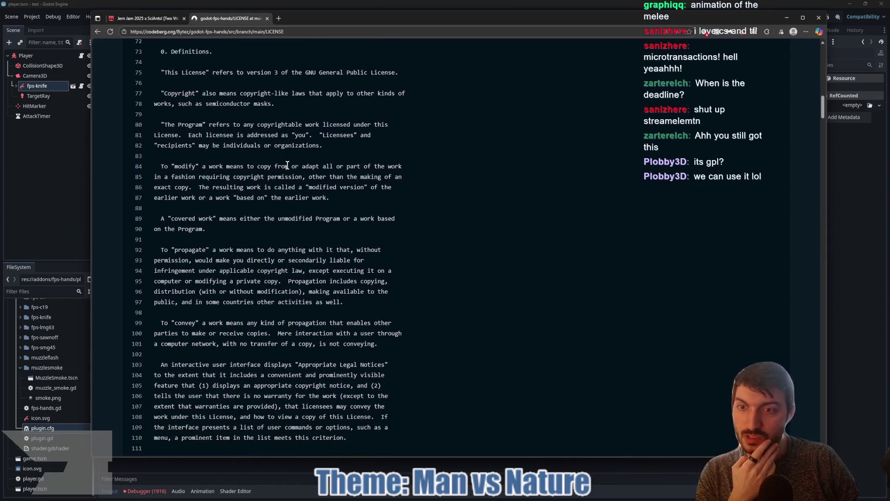
{"action": "scroll", "coordinate": [288, 166], "scroll_direction": "down", "scroll_amount": 1}
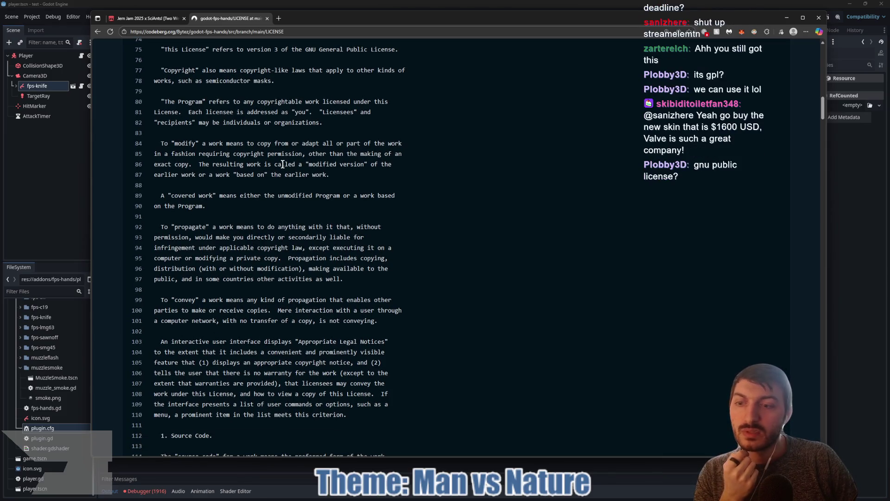
{"action": "scroll", "coordinate": [283, 165], "scroll_direction": "down", "scroll_amount": 1}
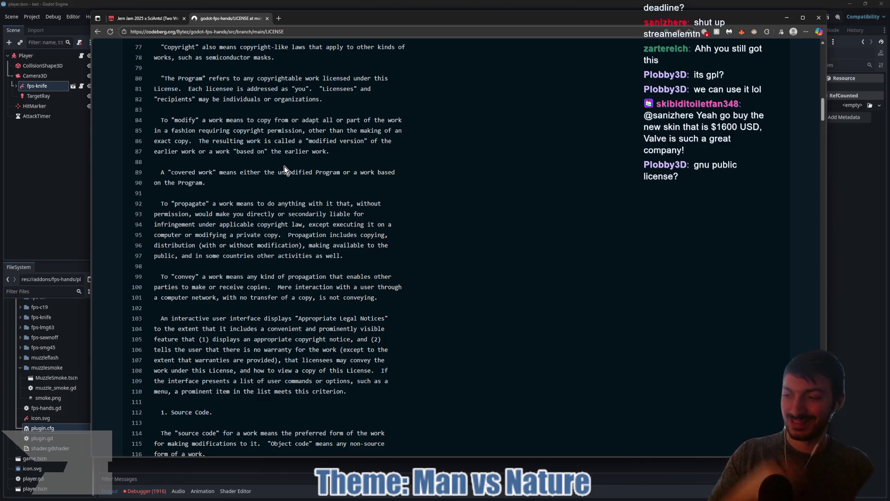
{"action": "scroll", "coordinate": [285, 166], "scroll_direction": "down", "scroll_amount": 2}
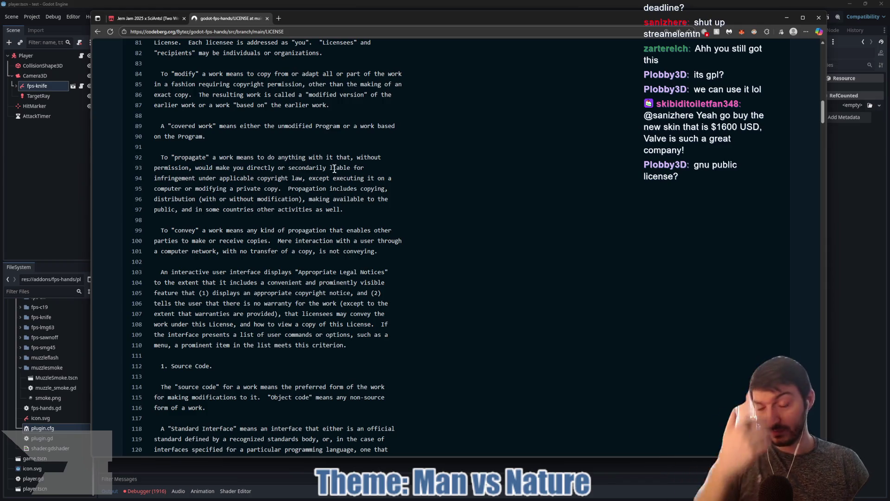
{"action": "scroll", "coordinate": [335, 169], "scroll_direction": "down", "scroll_amount": 4}
{"action": "scroll", "coordinate": [361, 169], "scroll_direction": "down", "scroll_amount": 2}
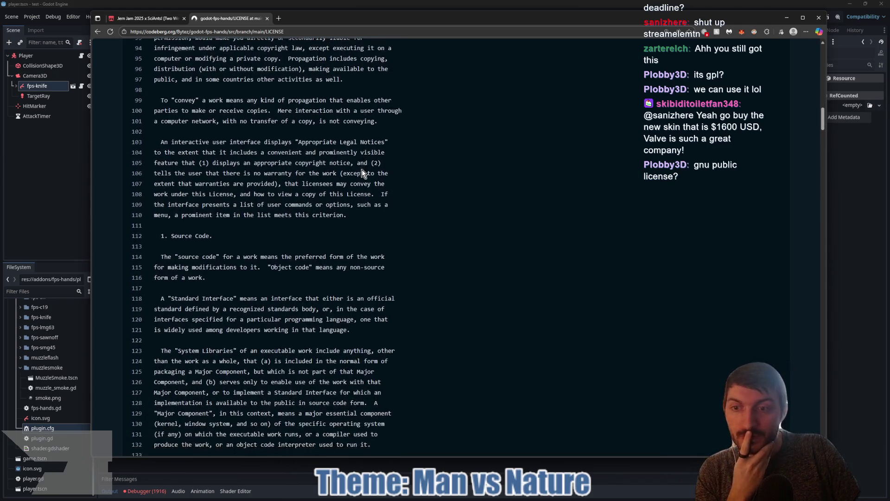
{"action": "scroll", "coordinate": [361, 169], "scroll_direction": "down", "scroll_amount": 2}
{"action": "scroll", "coordinate": [363, 167], "scroll_direction": "down", "scroll_amount": 2}
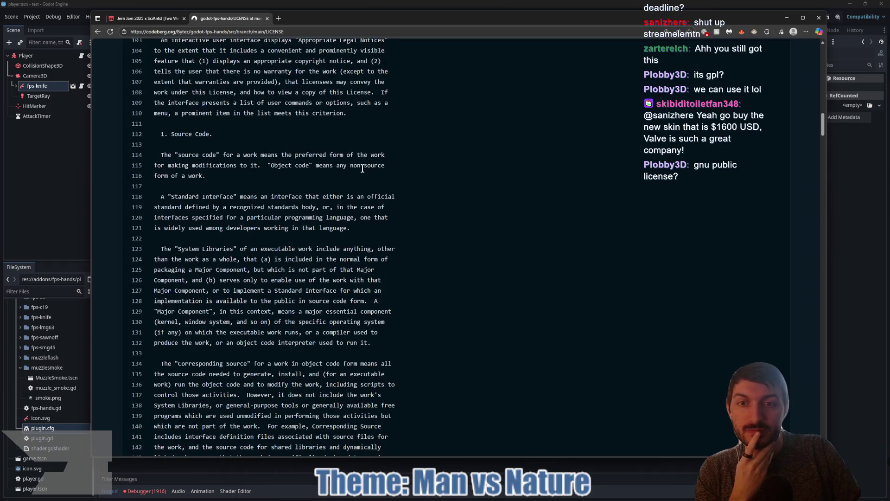
{"action": "scroll", "coordinate": [362, 169], "scroll_direction": "down", "scroll_amount": 2}
{"action": "scroll", "coordinate": [361, 172], "scroll_direction": "down", "scroll_amount": 3}
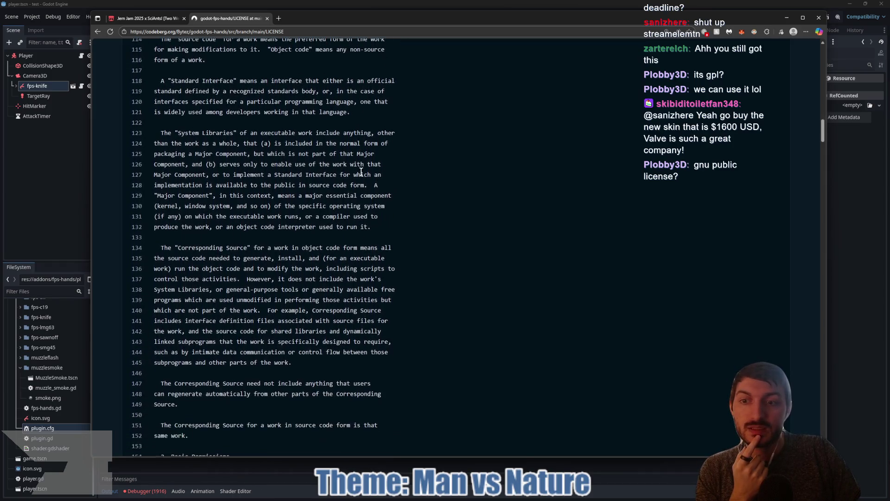
{"action": "scroll", "coordinate": [361, 172], "scroll_direction": "down", "scroll_amount": 10}
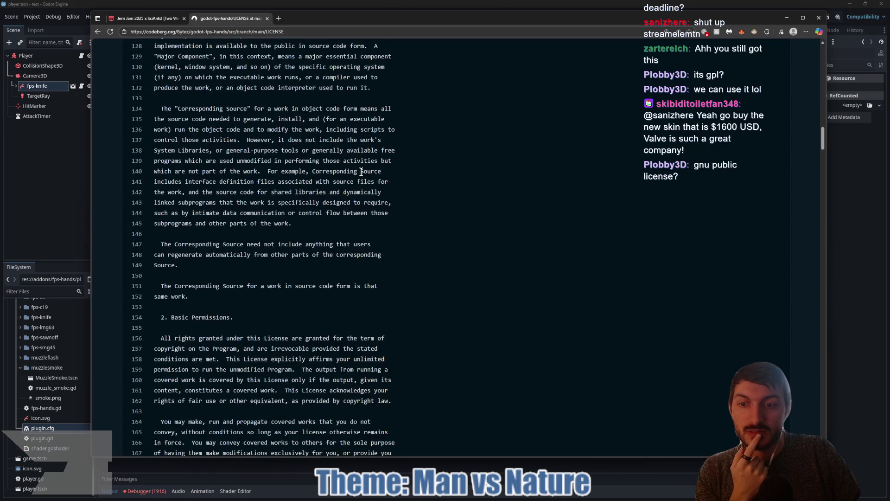
{"action": "scroll", "coordinate": [361, 173], "scroll_direction": "down", "scroll_amount": 4}
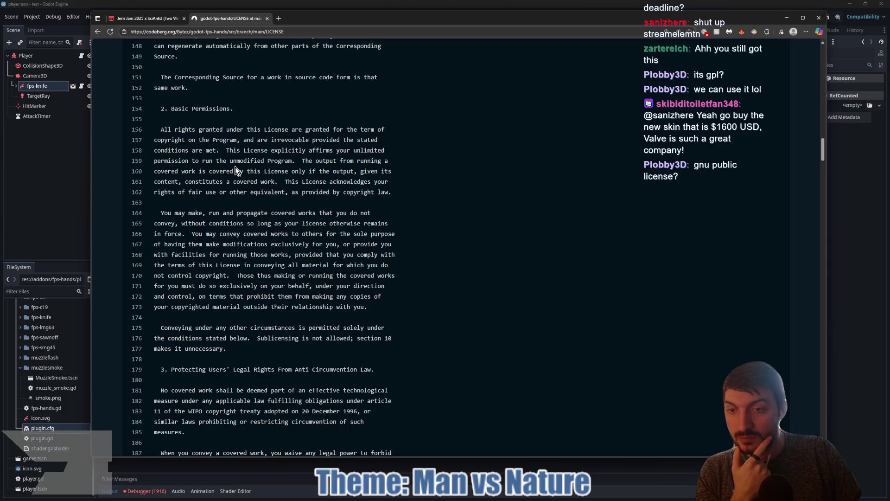
{"action": "scroll", "coordinate": [236, 170], "scroll_direction": "down", "scroll_amount": 3}
{"action": "scroll", "coordinate": [236, 167], "scroll_direction": "down", "scroll_amount": 5}
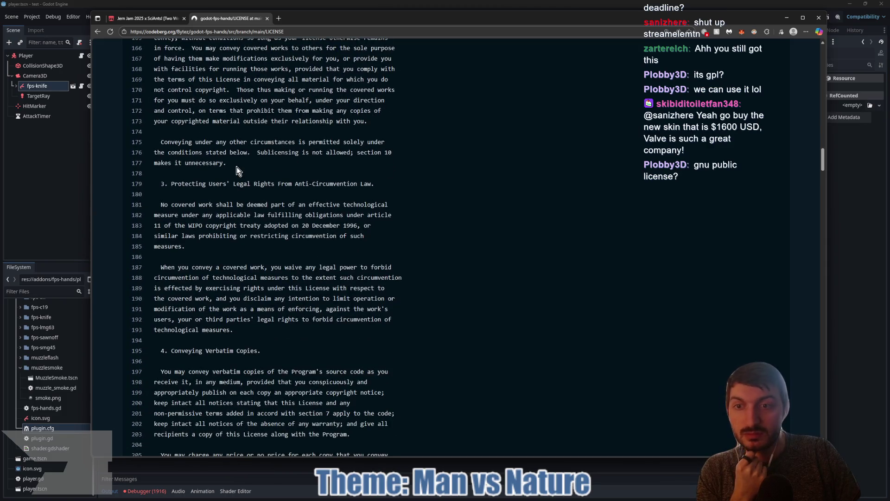
{"action": "scroll", "coordinate": [237, 171], "scroll_direction": "down", "scroll_amount": 4}
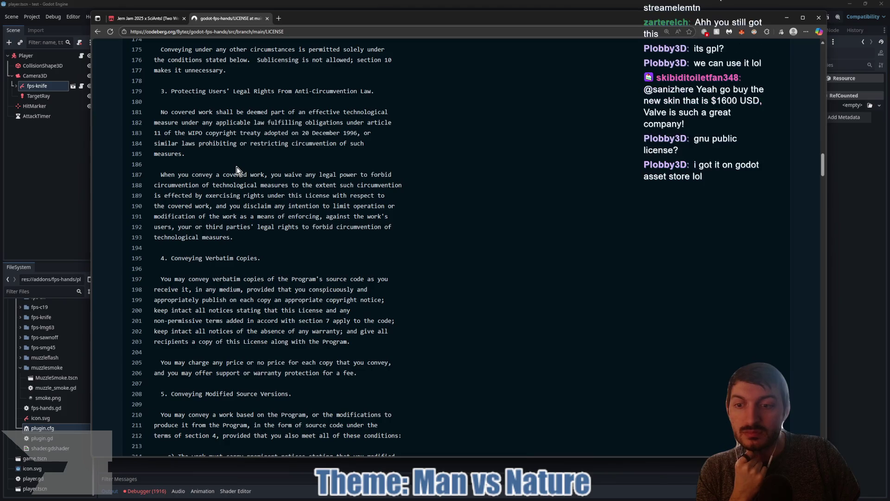
{"action": "scroll", "coordinate": [238, 170], "scroll_direction": "down", "scroll_amount": 6}
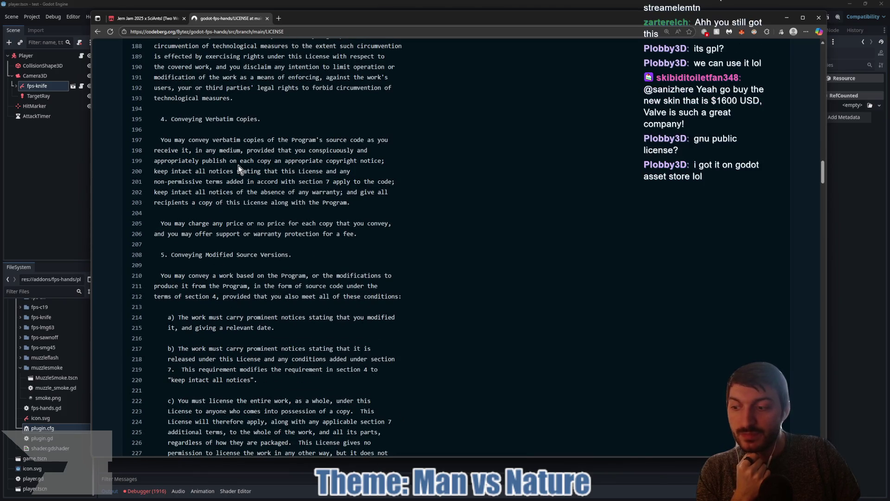
{"action": "scroll", "coordinate": [239, 167], "scroll_direction": "down", "scroll_amount": 6}
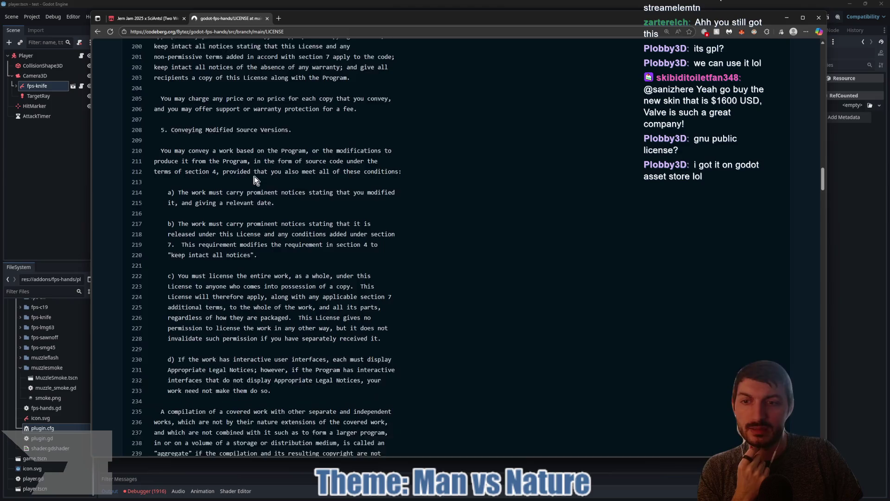
{"action": "scroll", "coordinate": [313, 234], "scroll_direction": "down", "scroll_amount": 8}
{"action": "scroll", "coordinate": [288, 199], "scroll_direction": "down", "scroll_amount": 5}
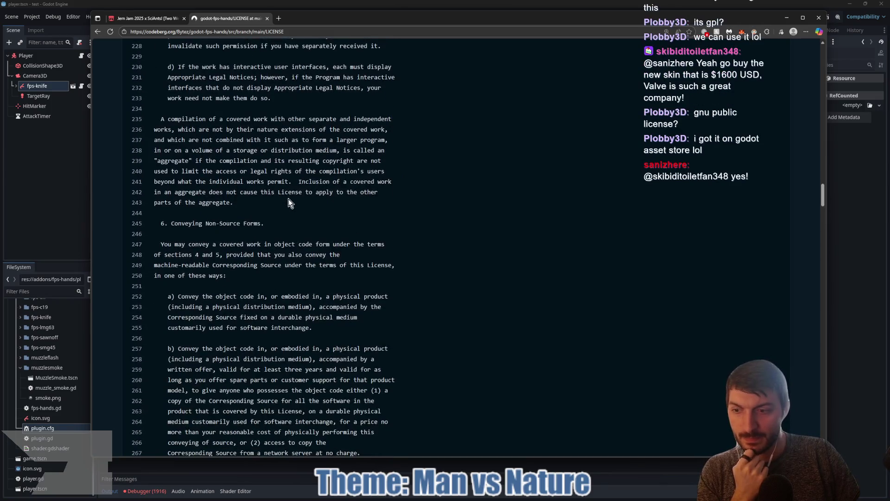
{"action": "scroll", "coordinate": [289, 199], "scroll_direction": "down", "scroll_amount": 3}
{"action": "scroll", "coordinate": [289, 199], "scroll_direction": "down", "scroll_amount": 6}
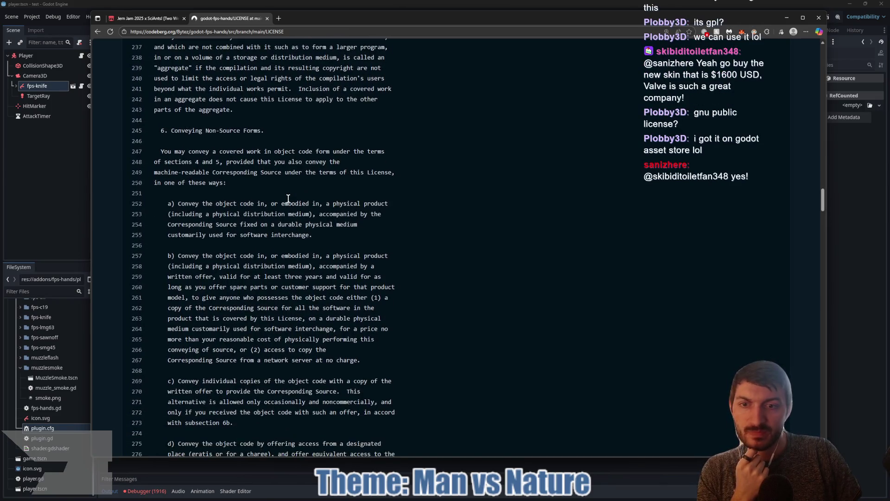
{"action": "scroll", "coordinate": [289, 199], "scroll_direction": "down", "scroll_amount": 5}
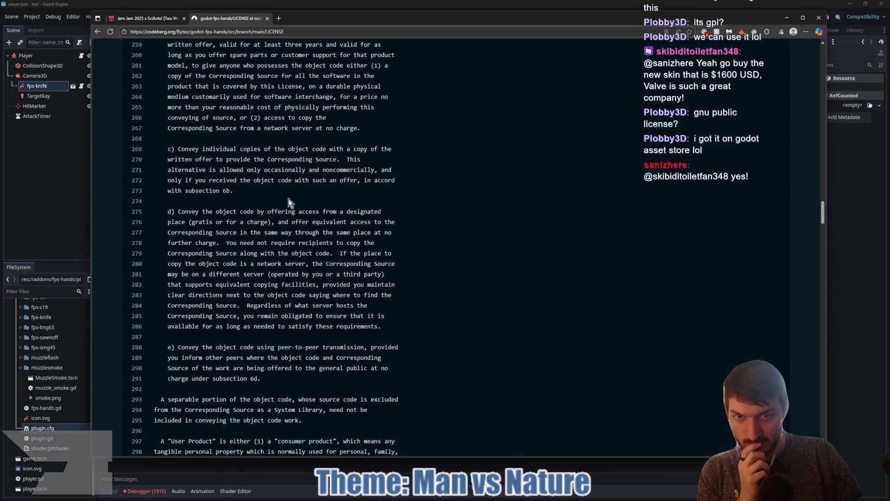
{"action": "scroll", "coordinate": [289, 200], "scroll_direction": "down", "scroll_amount": 4}
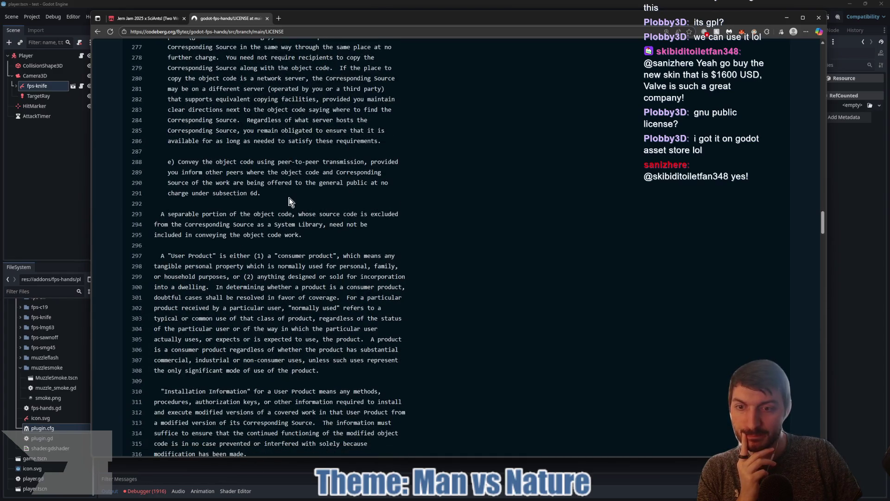
{"action": "scroll", "coordinate": [289, 201], "scroll_direction": "down", "scroll_amount": 5}
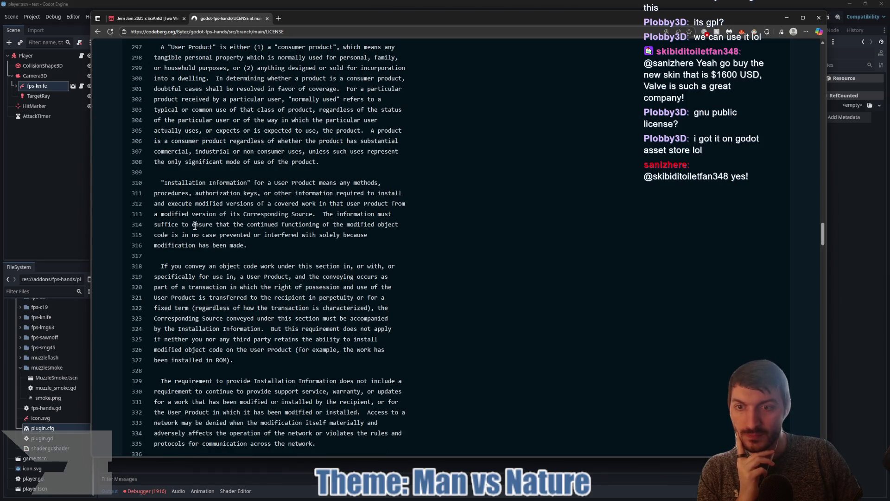
{"action": "scroll", "coordinate": [297, 200], "scroll_direction": "down", "scroll_amount": 8}
{"action": "scroll", "coordinate": [305, 206], "scroll_direction": "down", "scroll_amount": 1}
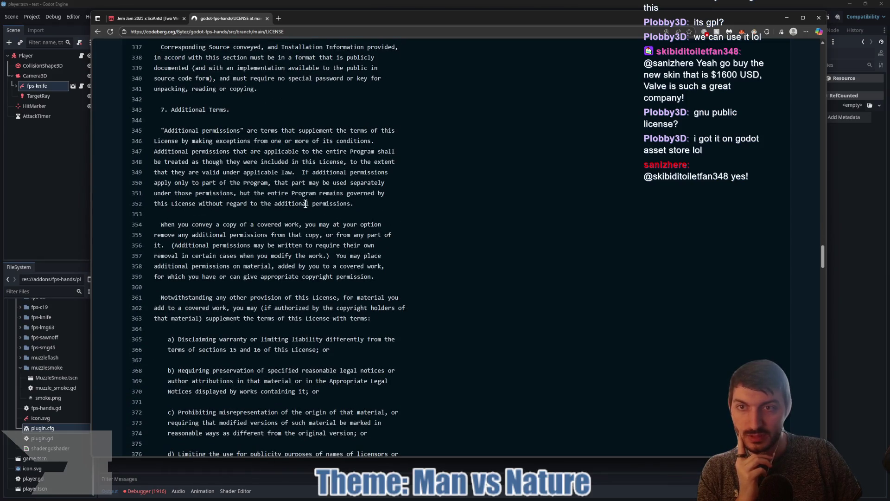
{"action": "scroll", "coordinate": [306, 204], "scroll_direction": "down", "scroll_amount": 7}
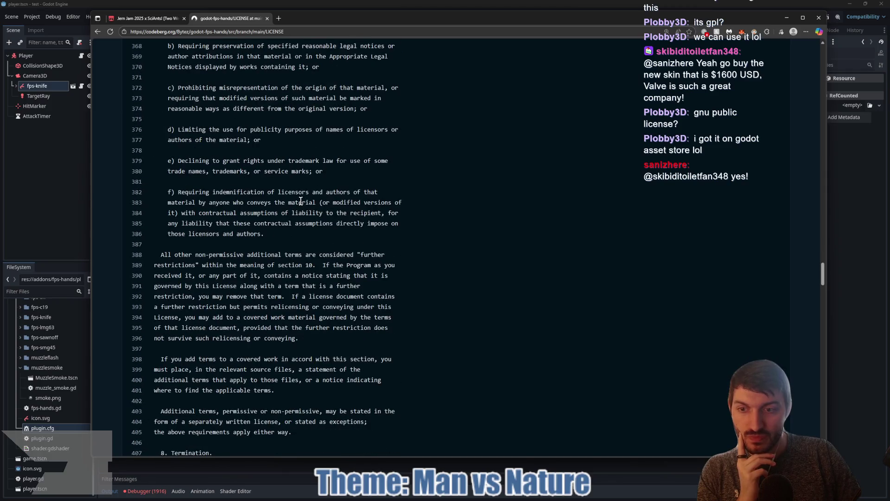
{"action": "scroll", "coordinate": [299, 201], "scroll_direction": "down", "scroll_amount": 6}
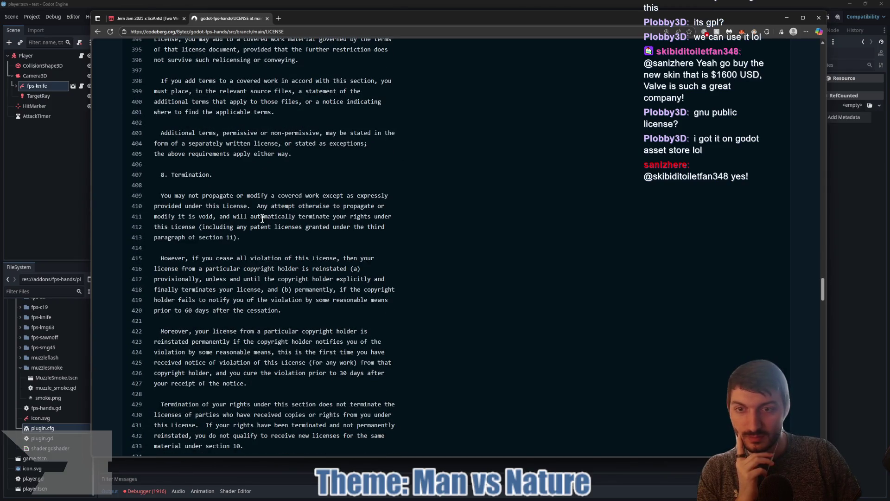
{"action": "scroll", "coordinate": [278, 222], "scroll_direction": "down", "scroll_amount": 2}
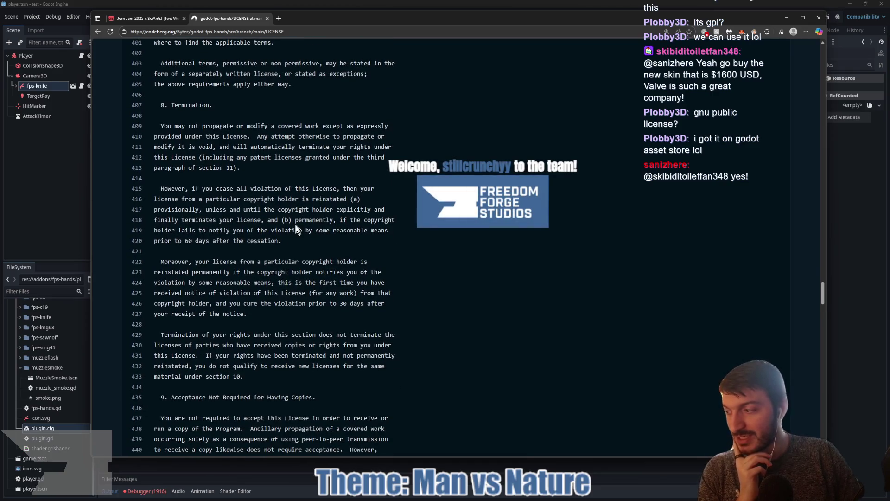
{"action": "scroll", "coordinate": [296, 225], "scroll_direction": "down", "scroll_amount": 7}
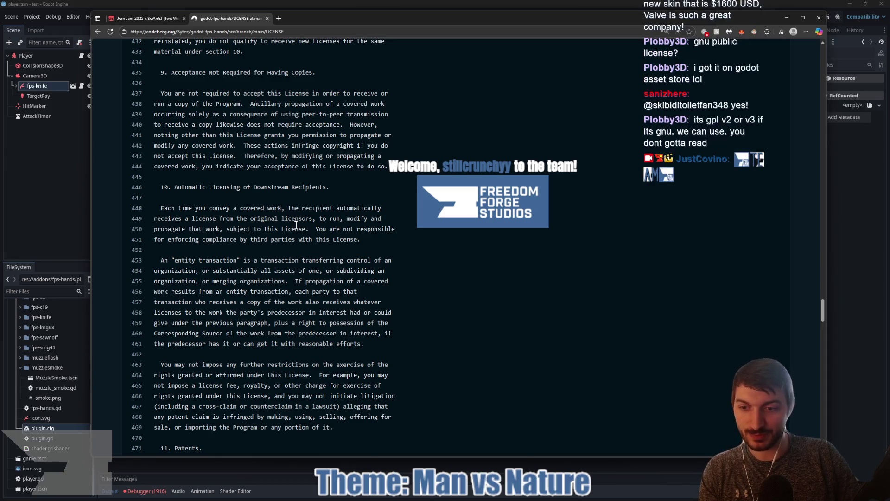
{"action": "scroll", "coordinate": [296, 225], "scroll_direction": "down", "scroll_amount": 7}
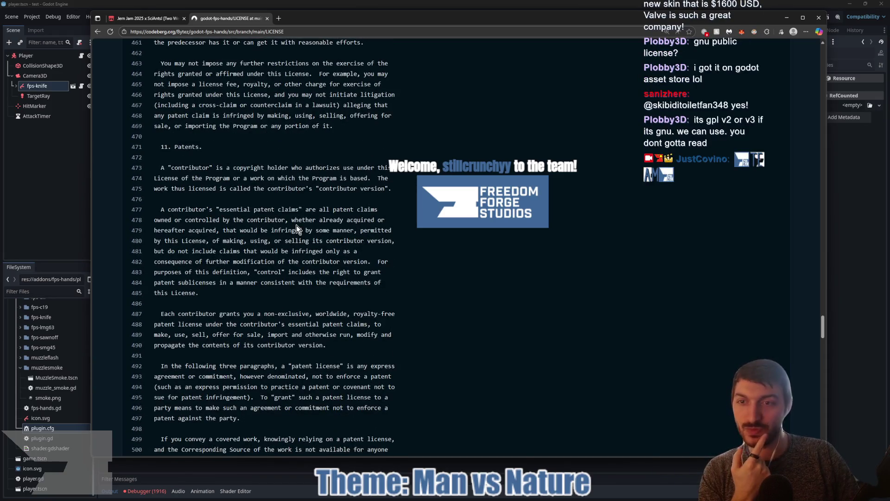
{"action": "scroll", "coordinate": [296, 225], "scroll_direction": "down", "scroll_amount": 3}
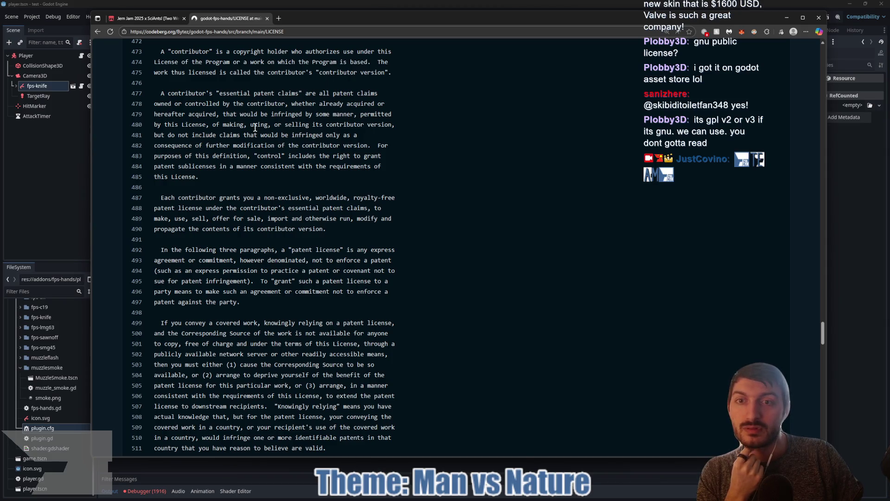
{"action": "scroll", "coordinate": [255, 128], "scroll_direction": "down", "scroll_amount": 8}
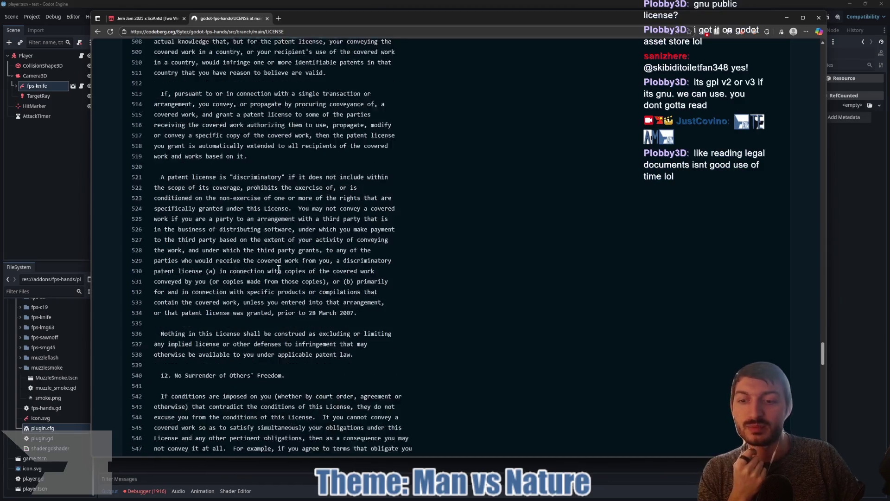
{"action": "scroll", "coordinate": [279, 269], "scroll_direction": "down", "scroll_amount": 3}
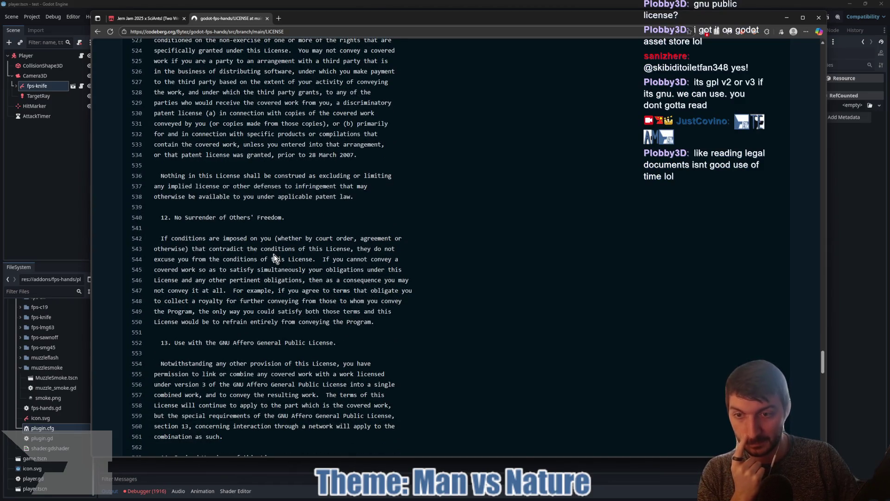
{"action": "scroll", "coordinate": [275, 258], "scroll_direction": "down", "scroll_amount": 6}
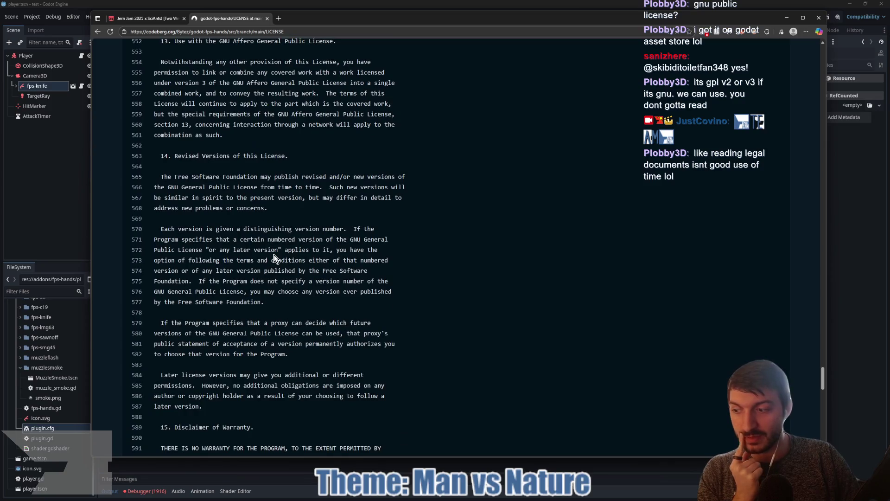
{"action": "scroll", "coordinate": [274, 258], "scroll_direction": "down", "scroll_amount": 3}
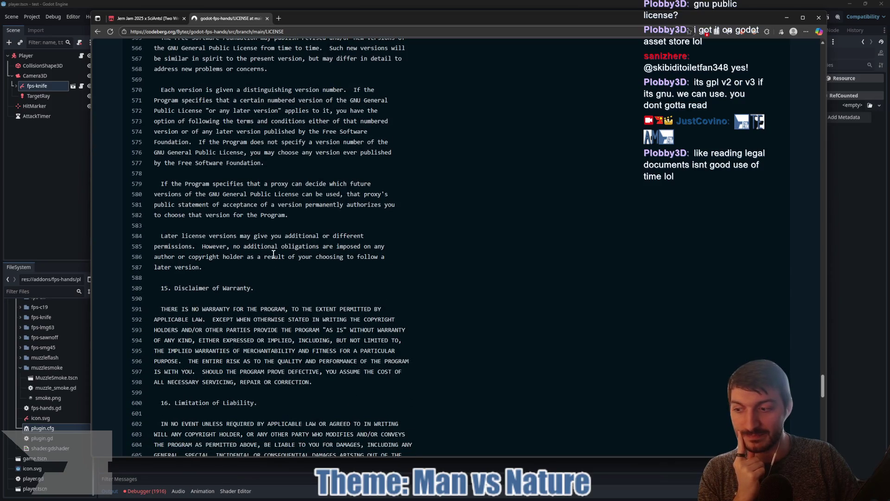
{"action": "scroll", "coordinate": [274, 255], "scroll_direction": "down", "scroll_amount": 4}
{"action": "scroll", "coordinate": [274, 254], "scroll_direction": "down", "scroll_amount": 1}
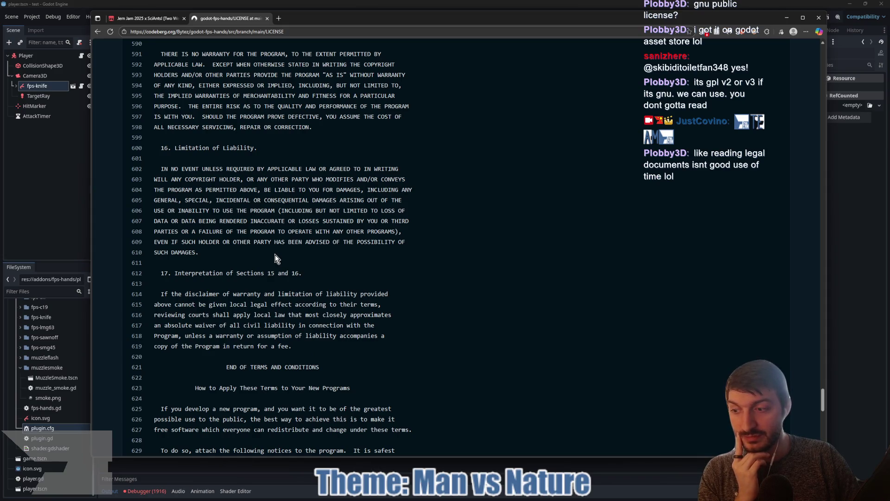
{"action": "scroll", "coordinate": [275, 254], "scroll_direction": "down", "scroll_amount": 4}
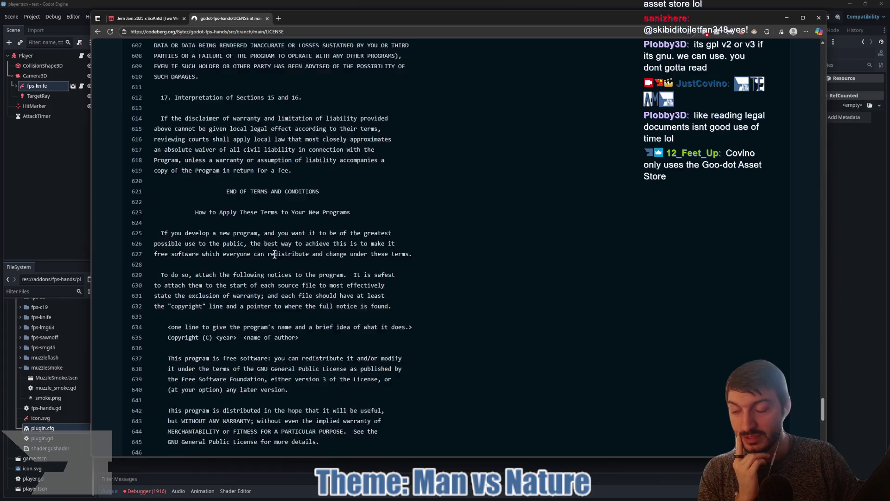
{"action": "scroll", "coordinate": [275, 255], "scroll_direction": "down", "scroll_amount": 2}
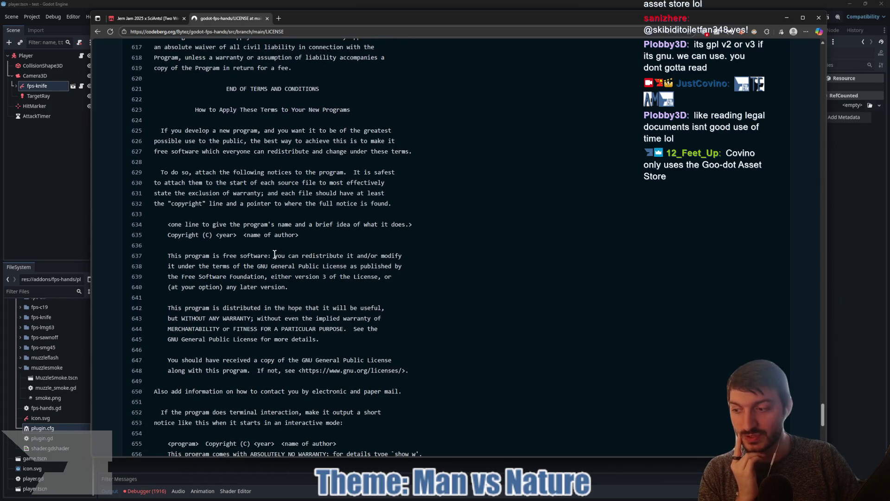
{"action": "scroll", "coordinate": [275, 255], "scroll_direction": "down", "scroll_amount": 5}
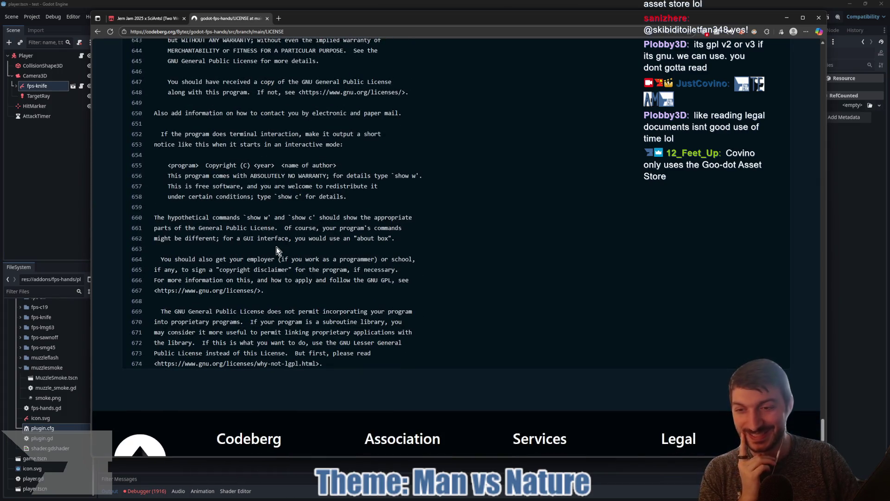
{"action": "scroll", "coordinate": [277, 251], "scroll_direction": "down", "scroll_amount": 2}
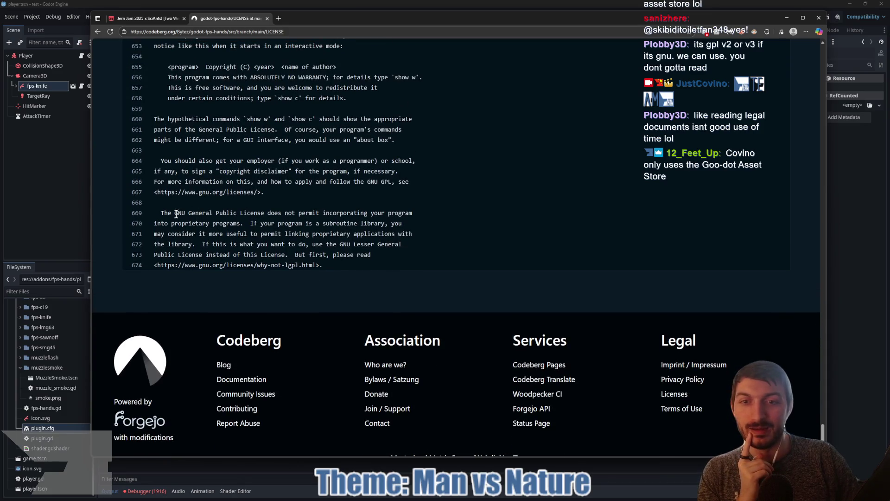
Select the closing paragraph about proprietary programs, then close the LICENSE tab
{"action": "mouse_move", "coordinate": [176, 214]}
{"action": "left_mouse_down"}
{"action": "mouse_move", "coordinate": [404, 223]}
{"action": "mouse_move", "coordinate": [411, 234]}
{"action": "left_mouse_up"}
{"action": "left_click", "coordinate": [293, 244]}
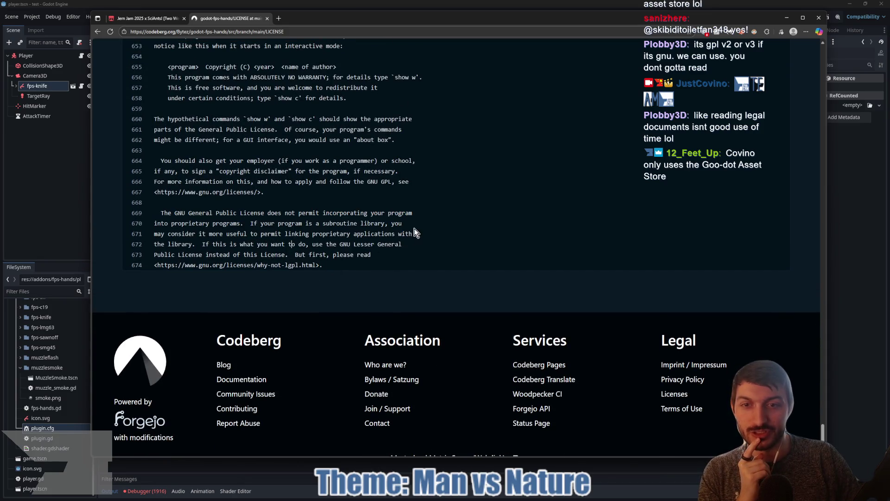
{"action": "mouse_move", "coordinate": [164, 213]}
{"action": "left_mouse_down"}
{"action": "mouse_move", "coordinate": [452, 236]}
{"action": "mouse_move", "coordinate": [474, 259]}
{"action": "mouse_move", "coordinate": [408, 223]}
{"action": "mouse_move", "coordinate": [452, 254]}
{"action": "mouse_move", "coordinate": [409, 243]}
{"action": "mouse_move", "coordinate": [398, 206]}
{"action": "mouse_move", "coordinate": [413, 244]}
{"action": "left_mouse_up"}
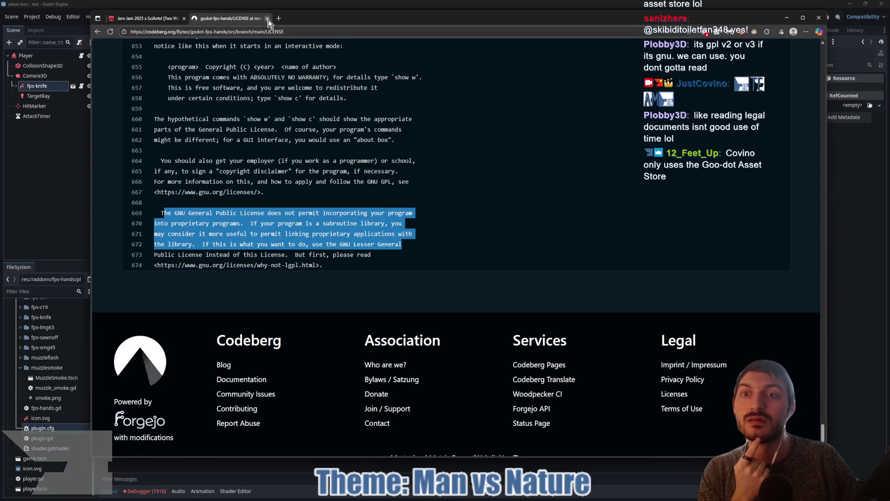
{"action": "left_click", "coordinate": [267, 20]}
Back in Godot, scroll the FPS Hands description and close its details dialog
{"action": "key", "text": "alt+Tab"}
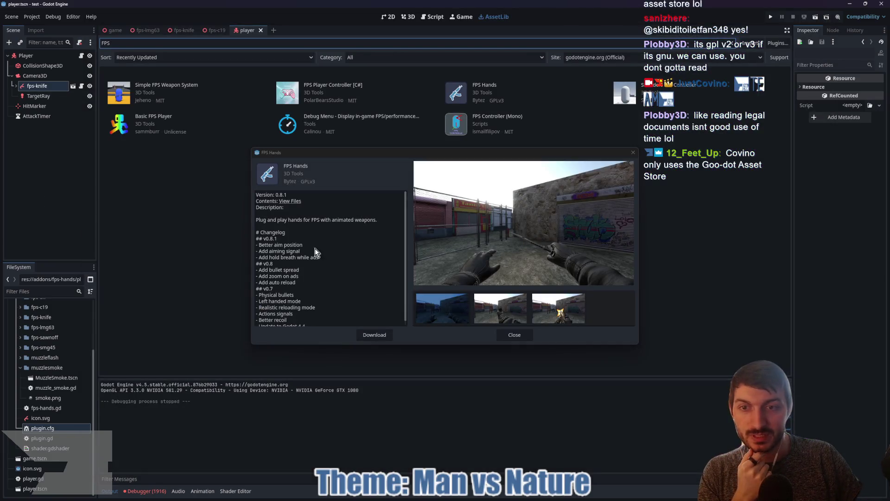
{"action": "scroll", "coordinate": [355, 284], "scroll_direction": "down", "scroll_amount": 1}
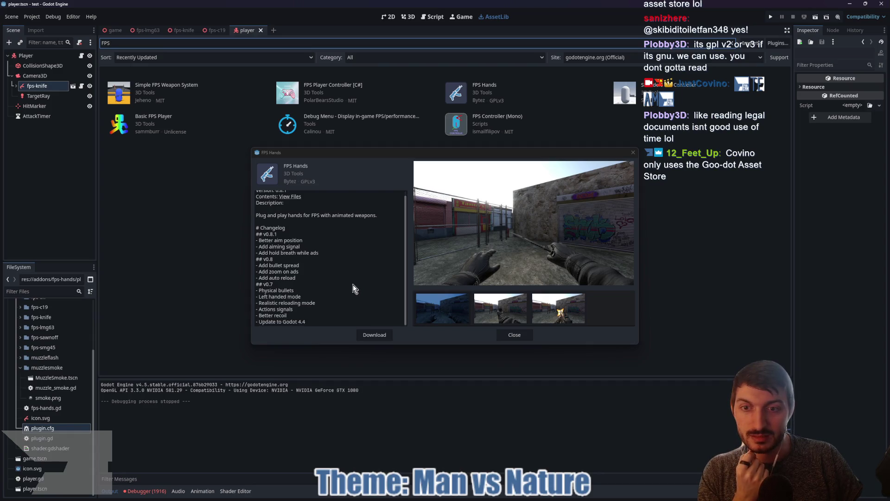
{"action": "left_click", "coordinate": [515, 335]}
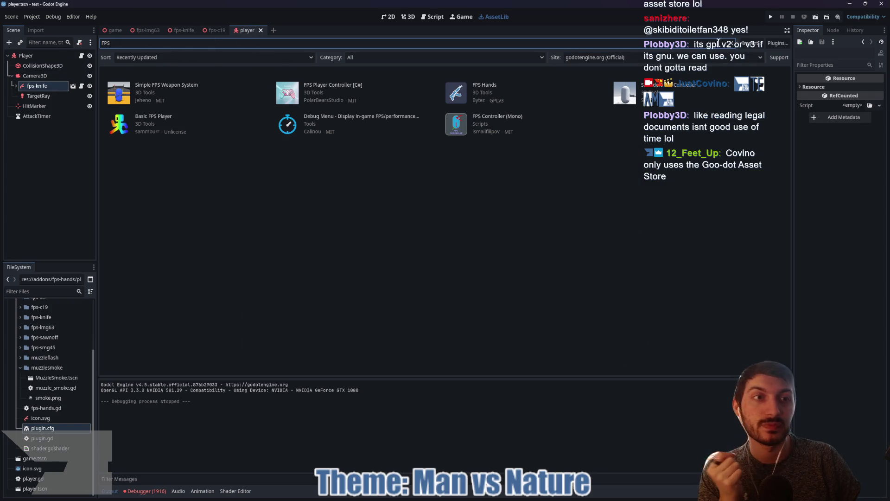
Orbit the 3D player scene around the knife arms, then open fps-knife's fps-hands.gd script
{"action": "left_click", "coordinate": [407, 17]}
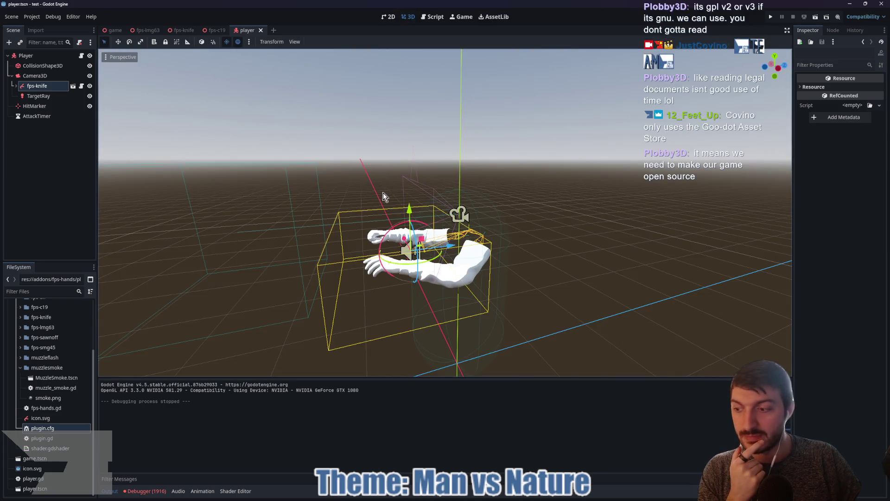
{"action": "left_click_drag", "start_coordinate": [383, 193], "coordinate": [354, 199]}
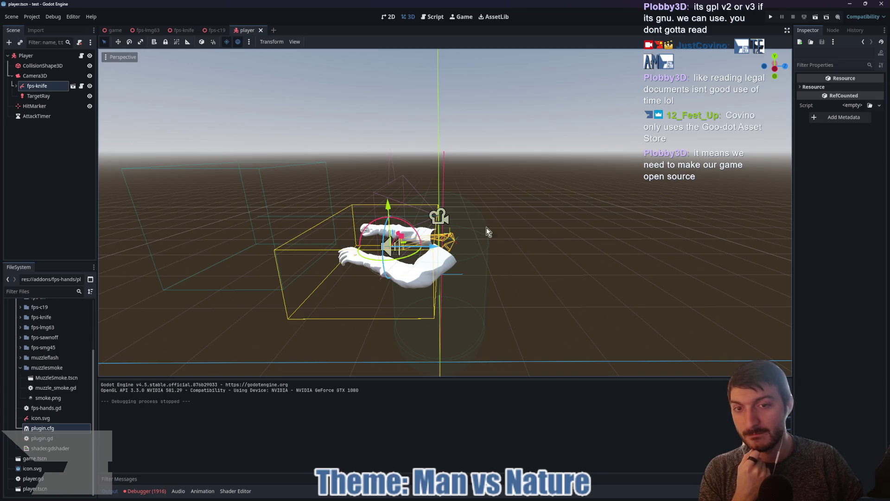
{"action": "left_click_drag", "start_coordinate": [486, 227], "coordinate": [504, 235]}
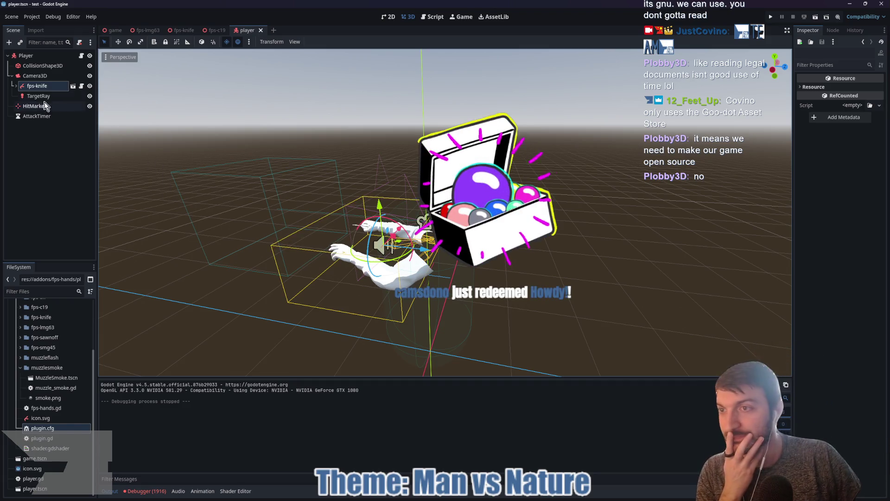
{"action": "left_click", "coordinate": [73, 86]}
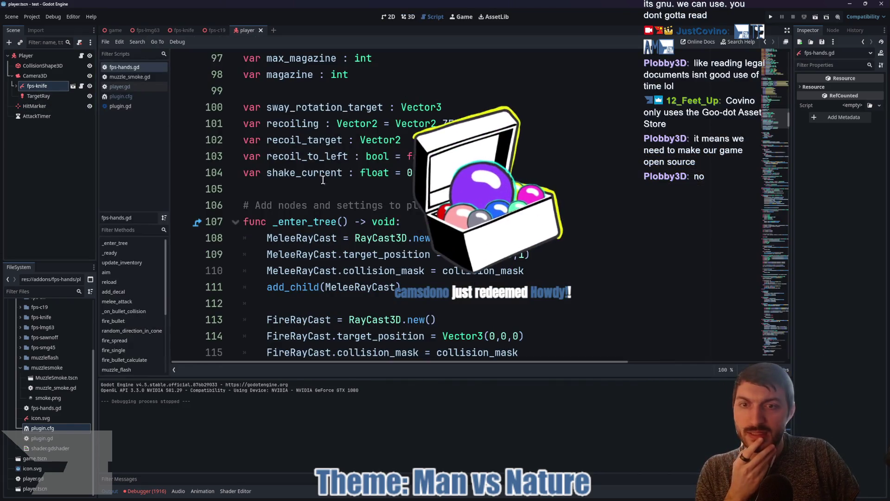
Read the top of fps-hands.gd, picking out the word camera on line 120
{"action": "scroll", "coordinate": [330, 176], "scroll_direction": "down", "scroll_amount": 5}
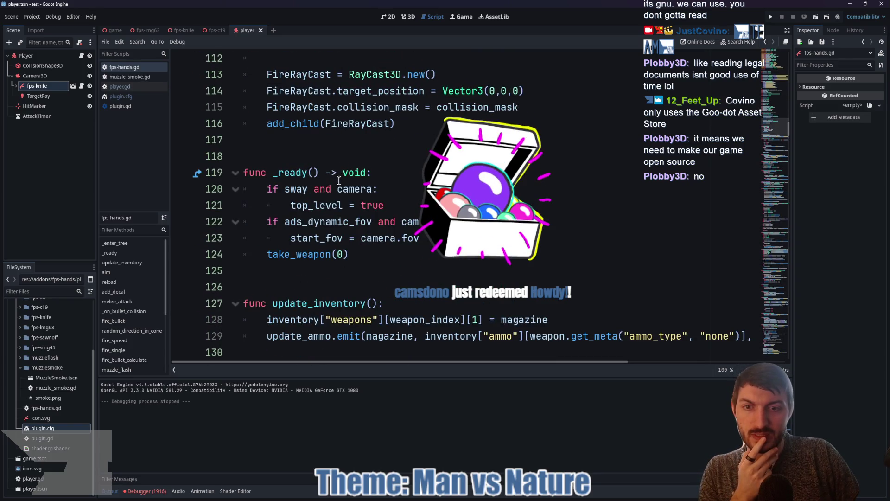
{"action": "scroll", "coordinate": [338, 180], "scroll_direction": "down", "scroll_amount": 7}
{"action": "scroll", "coordinate": [339, 180], "scroll_direction": "up", "scroll_amount": 7}
{"action": "double_click", "coordinate": [352, 184]}
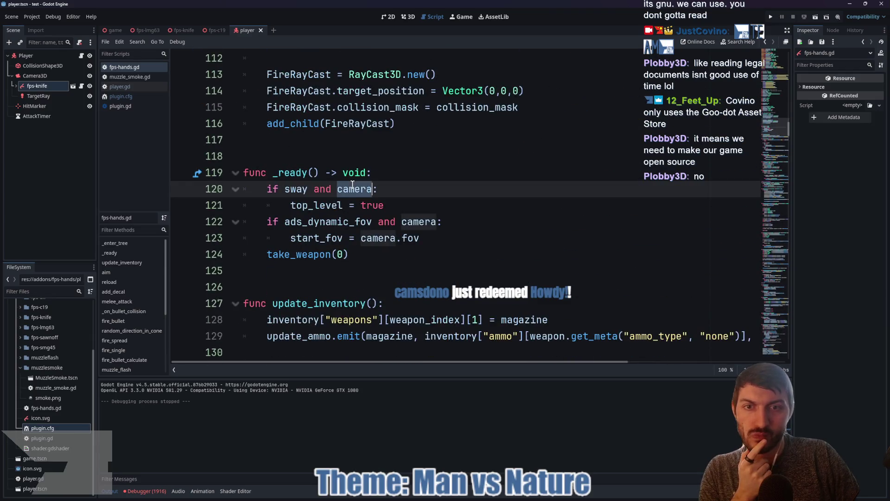
{"action": "scroll", "coordinate": [478, 207], "scroll_direction": "down", "scroll_amount": 5}
{"action": "scroll", "coordinate": [477, 206], "scroll_direction": "up", "scroll_amount": 2}
{"action": "scroll", "coordinate": [344, 195], "scroll_direction": "up", "scroll_amount": 1}
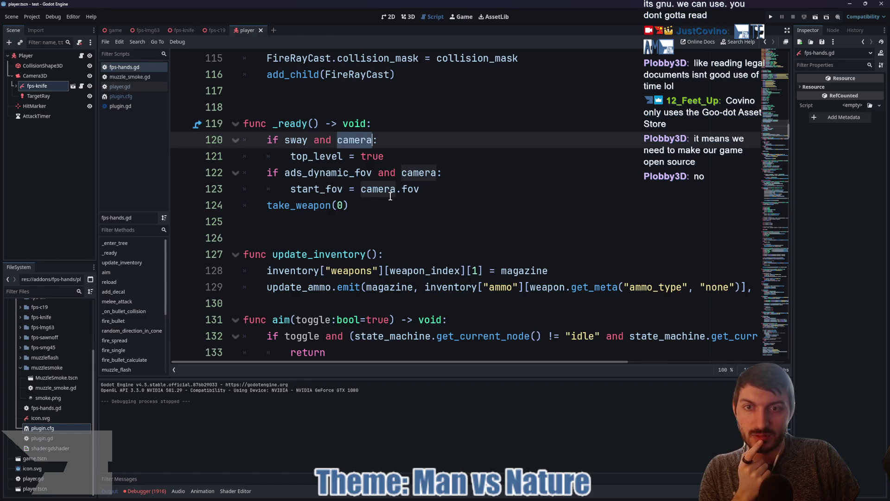
{"action": "scroll", "coordinate": [391, 196], "scroll_direction": "down", "scroll_amount": 2}
{"action": "scroll", "coordinate": [391, 196], "scroll_direction": "down", "scroll_amount": 1}
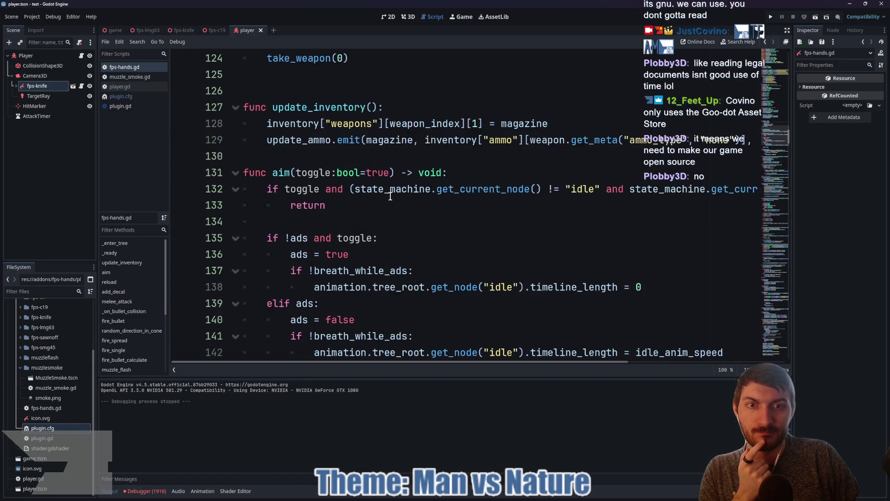
{"action": "scroll", "coordinate": [390, 195], "scroll_direction": "down", "scroll_amount": 2}
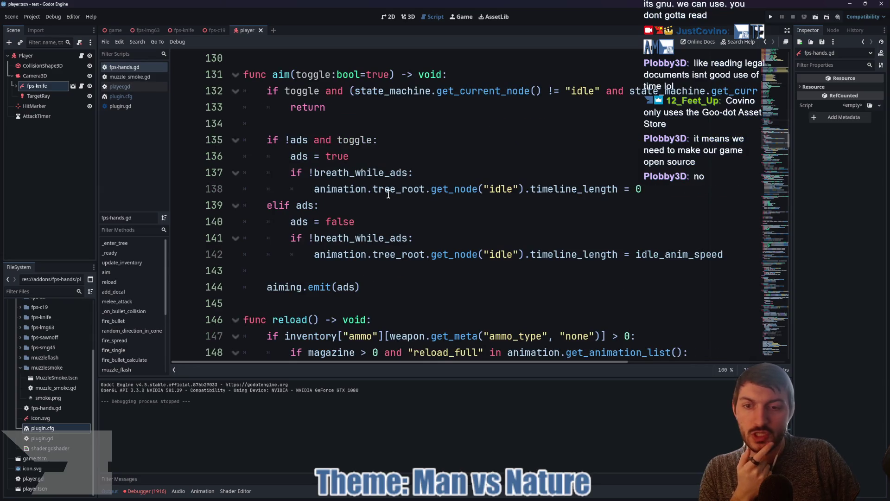
{"action": "scroll", "coordinate": [388, 195], "scroll_direction": "down", "scroll_amount": 3}
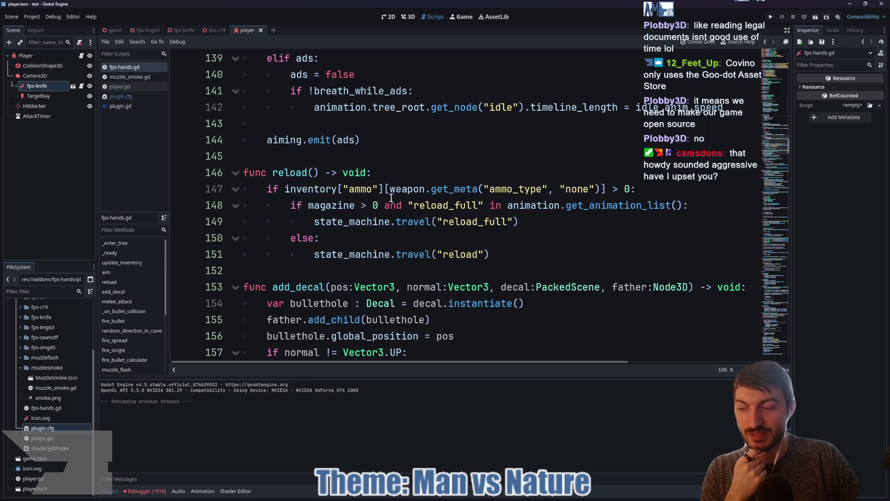
Read on through the bullet, spread, recoil and camera_shake code, then search for action_fire
{"action": "scroll", "coordinate": [393, 197], "scroll_direction": "down", "scroll_amount": 2}
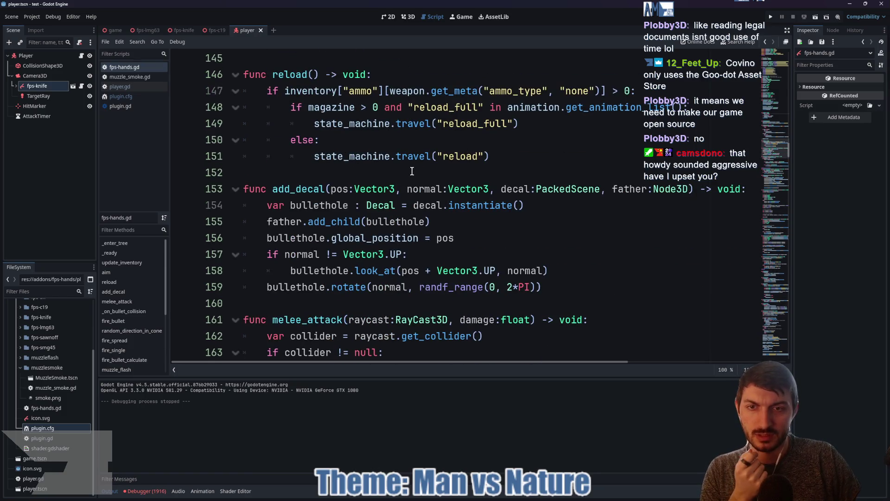
{"action": "scroll", "coordinate": [413, 172], "scroll_direction": "down", "scroll_amount": 2}
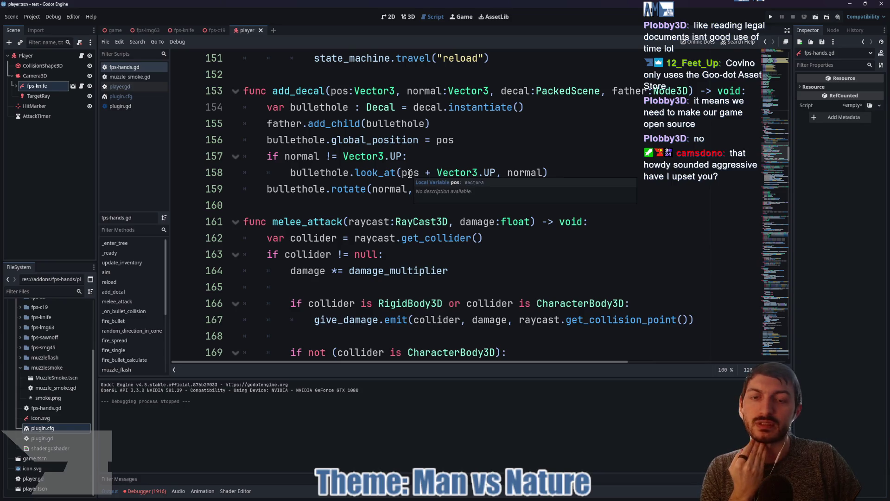
{"action": "scroll", "coordinate": [409, 174], "scroll_direction": "down", "scroll_amount": 4}
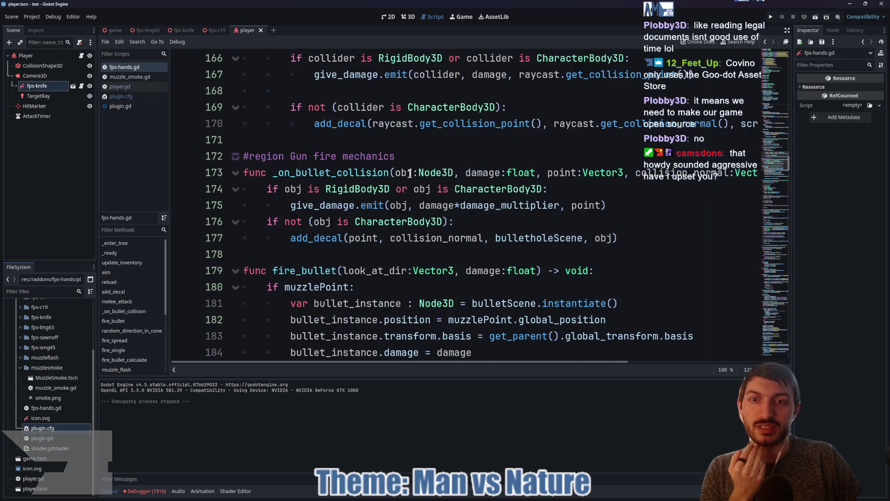
{"action": "scroll", "coordinate": [410, 174], "scroll_direction": "down", "scroll_amount": 2}
{"action": "scroll", "coordinate": [340, 211], "scroll_direction": "down", "scroll_amount": 7}
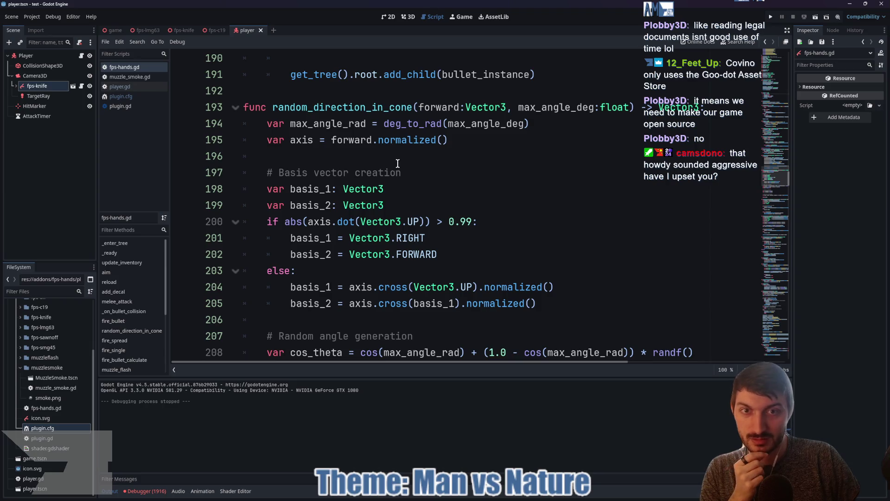
{"action": "scroll", "coordinate": [395, 165], "scroll_direction": "down", "scroll_amount": 2}
{"action": "scroll", "coordinate": [391, 166], "scroll_direction": "down", "scroll_amount": 2}
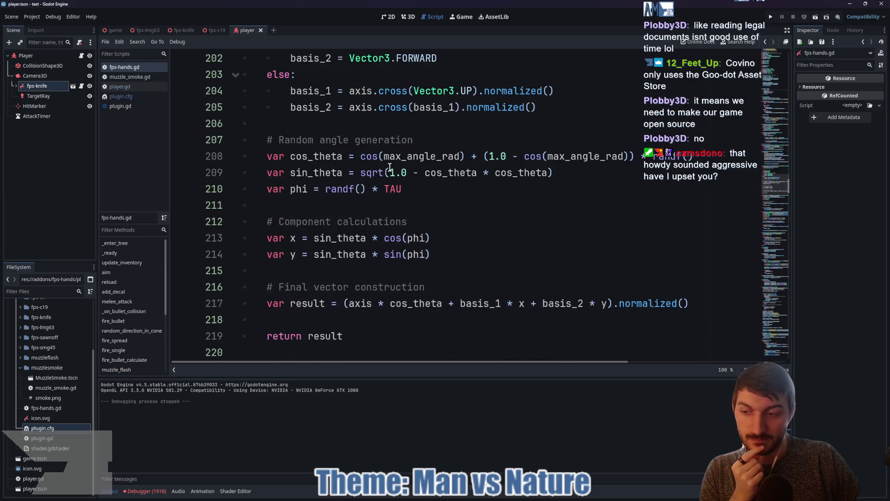
{"action": "scroll", "coordinate": [389, 168], "scroll_direction": "down", "scroll_amount": 1}
{"action": "scroll", "coordinate": [390, 168], "scroll_direction": "down", "scroll_amount": 6}
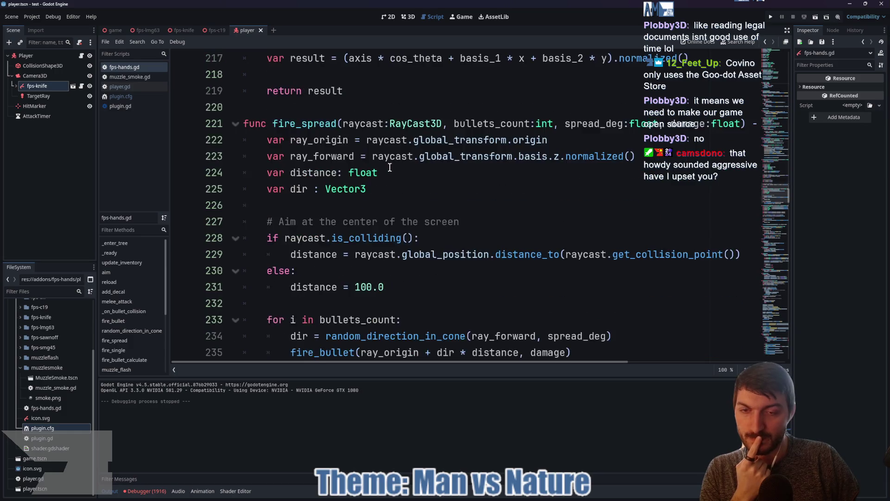
{"action": "scroll", "coordinate": [389, 167], "scroll_direction": "down", "scroll_amount": 11}
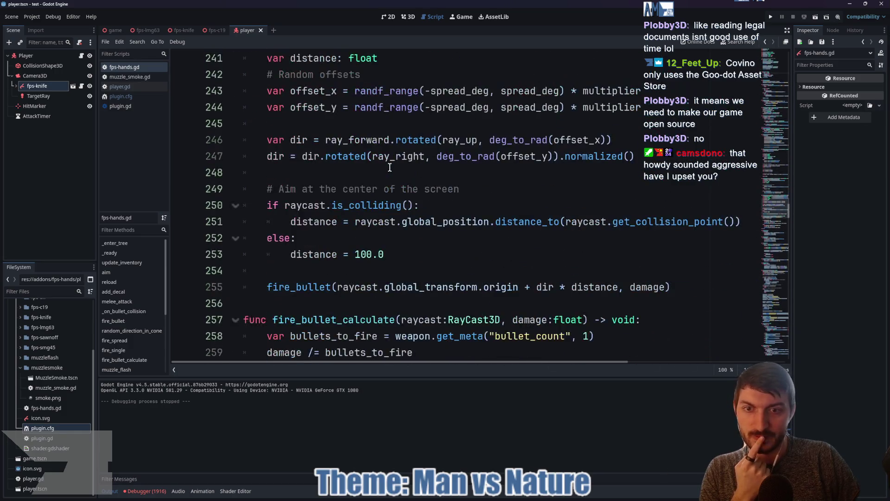
{"action": "scroll", "coordinate": [389, 168], "scroll_direction": "down", "scroll_amount": 7}
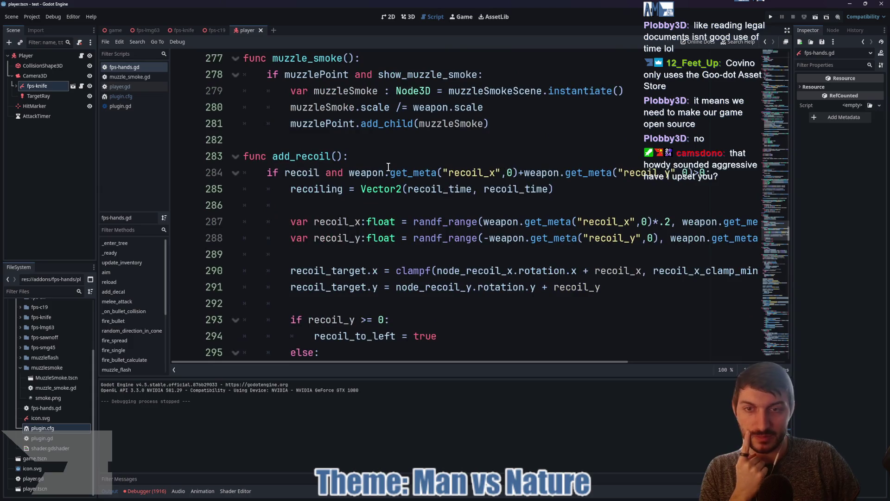
{"action": "scroll", "coordinate": [387, 166], "scroll_direction": "down", "scroll_amount": 5}
{"action": "scroll", "coordinate": [387, 167], "scroll_direction": "down", "scroll_amount": 1}
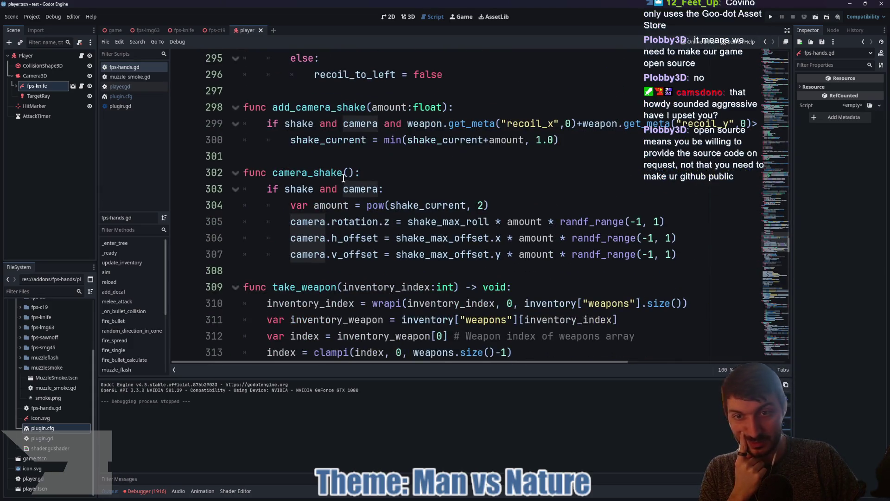
{"action": "key", "text": "ctrl+f"}
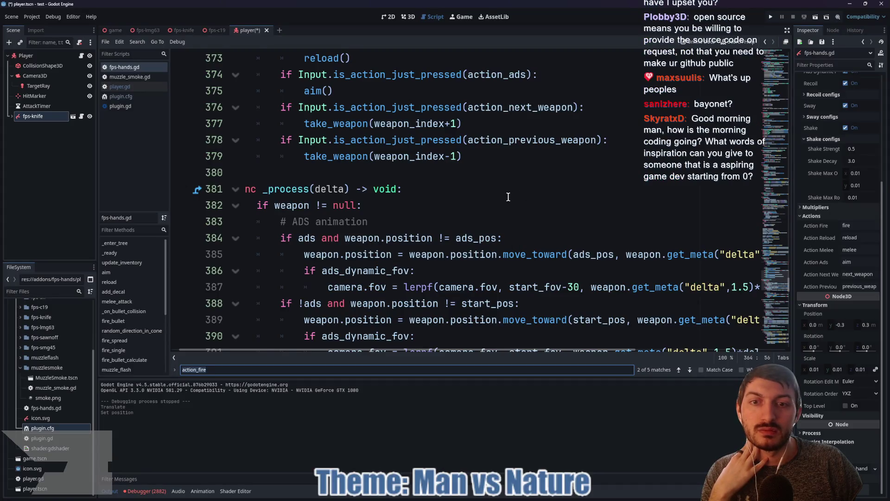
Detach the script from the Player root node and save the player scene
{"action": "scroll", "coordinate": [506, 195], "scroll_direction": "up", "scroll_amount": 6}
{"action": "left_click", "coordinate": [60, 56]}
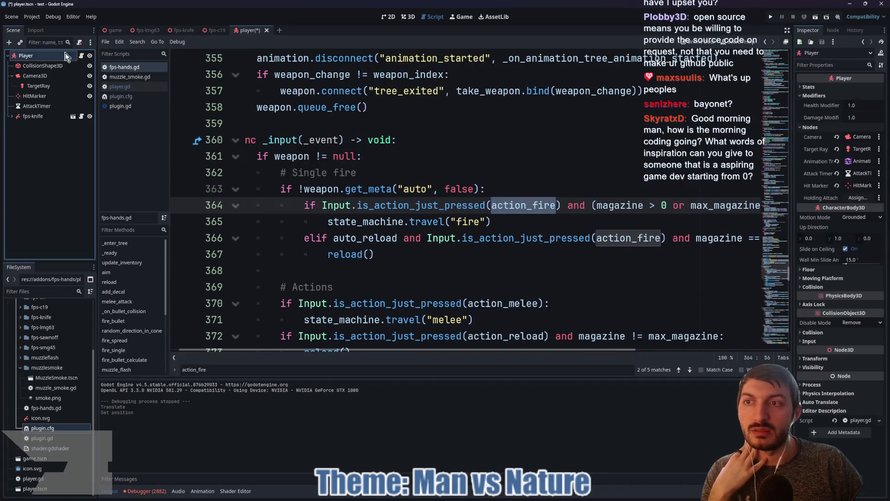
{"action": "left_click", "coordinate": [79, 42]}
{"action": "left_click", "coordinate": [461, 168]}
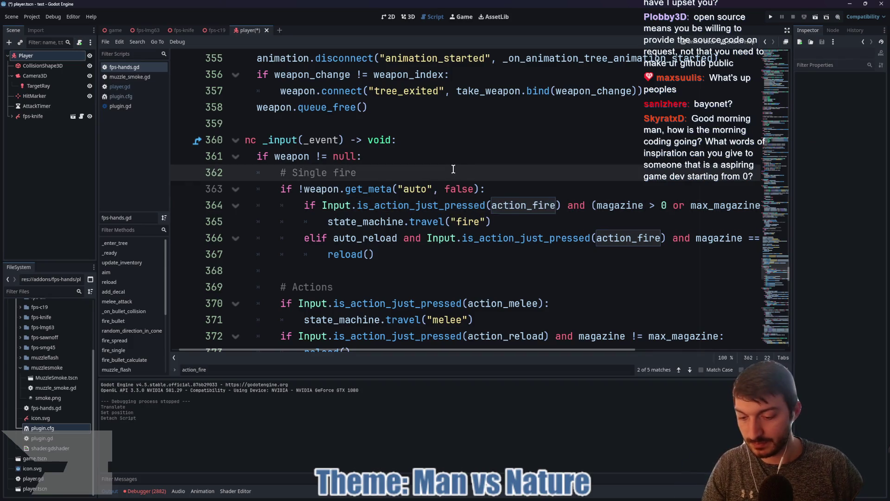
{"action": "key", "text": "ctrl+s"}
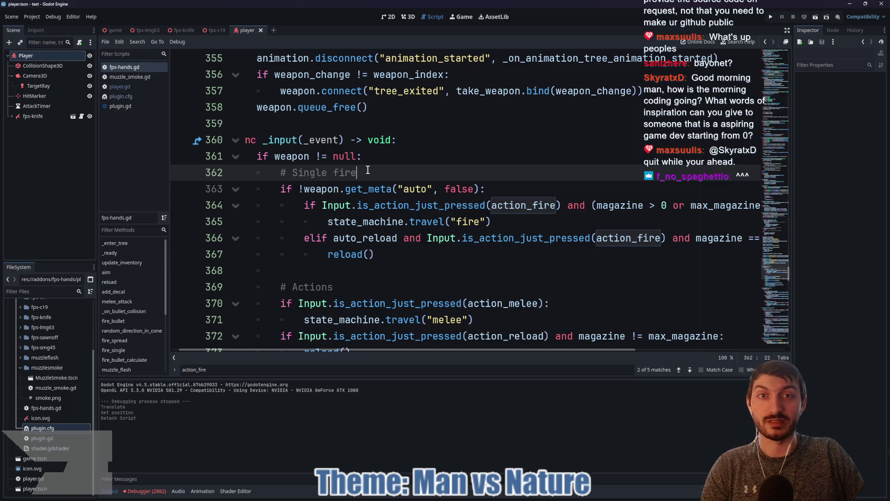
Highlight the # Single fire comment on line 362 twice, clearing the selection each time
{"action": "left_click_drag", "start_coordinate": [370, 172], "coordinate": [279, 172]}
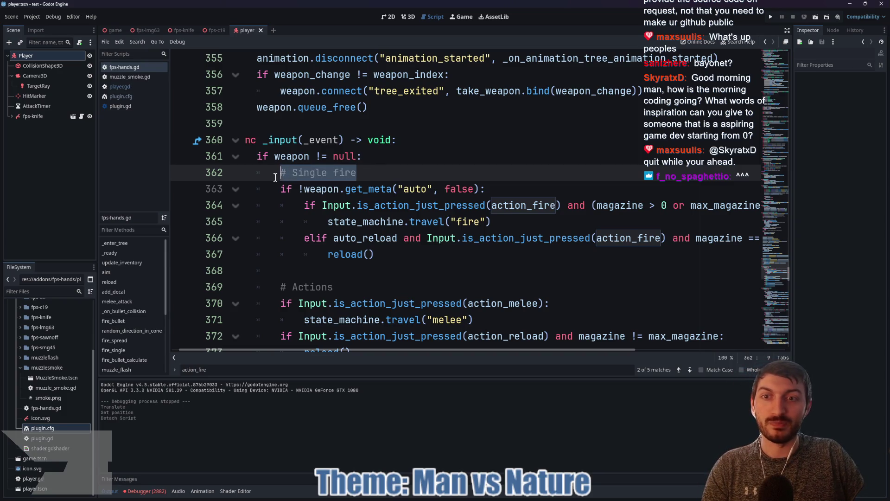
{"action": "left_click", "coordinate": [367, 169]}
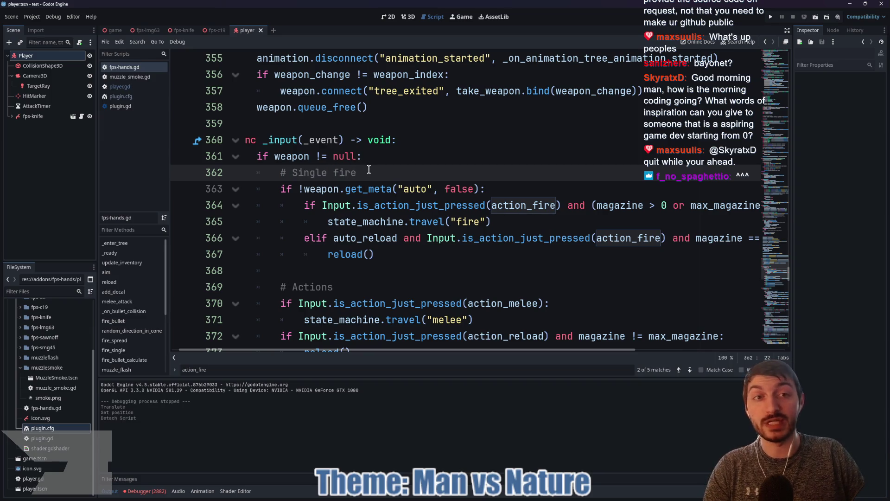
{"action": "mouse_move", "coordinate": [371, 173]}
{"action": "left_mouse_down"}
{"action": "mouse_move", "coordinate": [258, 157]}
{"action": "mouse_move", "coordinate": [280, 172]}
{"action": "left_mouse_up"}
{"action": "left_click", "coordinate": [371, 172]}
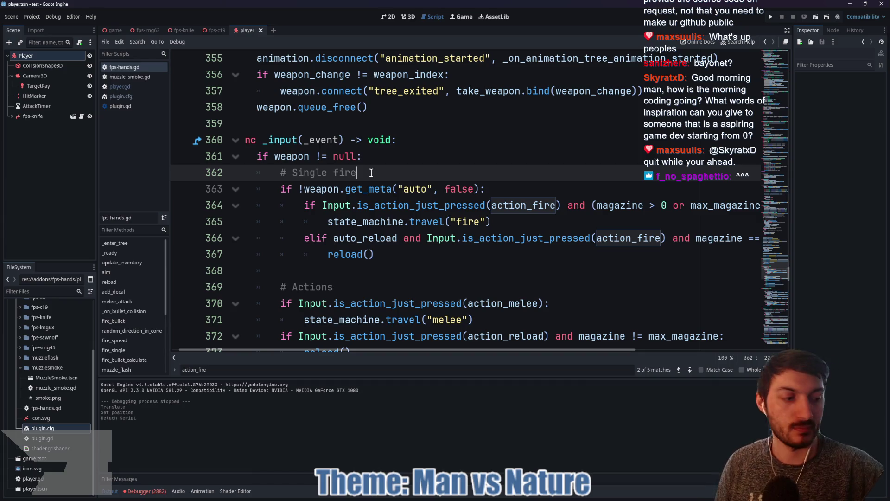
{"action": "left_click", "coordinate": [389, 159]}
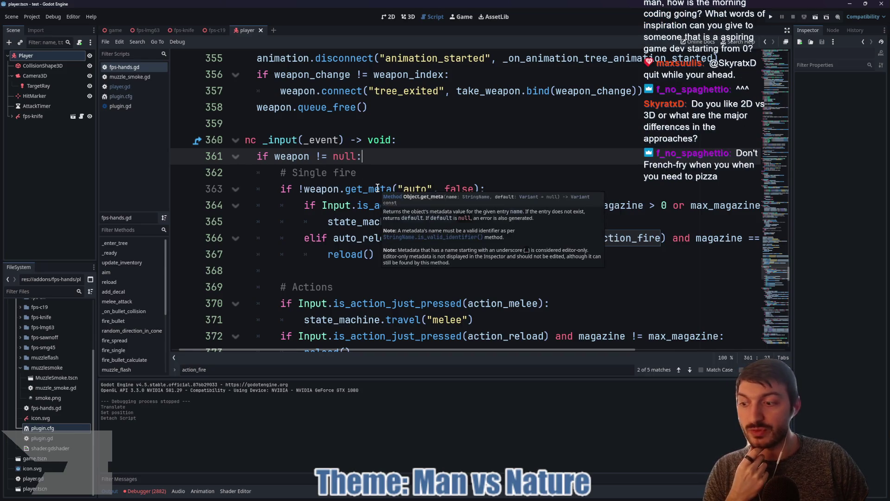
{"action": "left_click", "coordinate": [382, 168]}
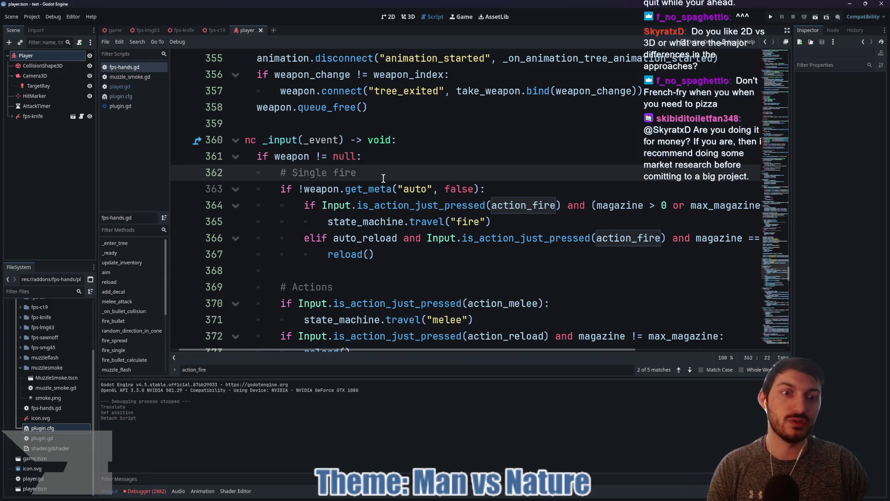
{"action": "mouse_move", "coordinate": [385, 183]}
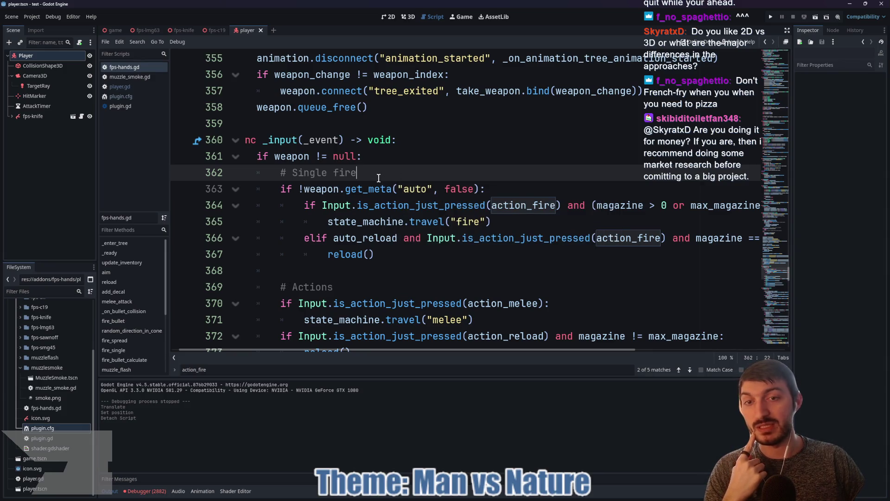
{"action": "left_click_drag", "start_coordinate": [371, 172], "coordinate": [270, 175]}
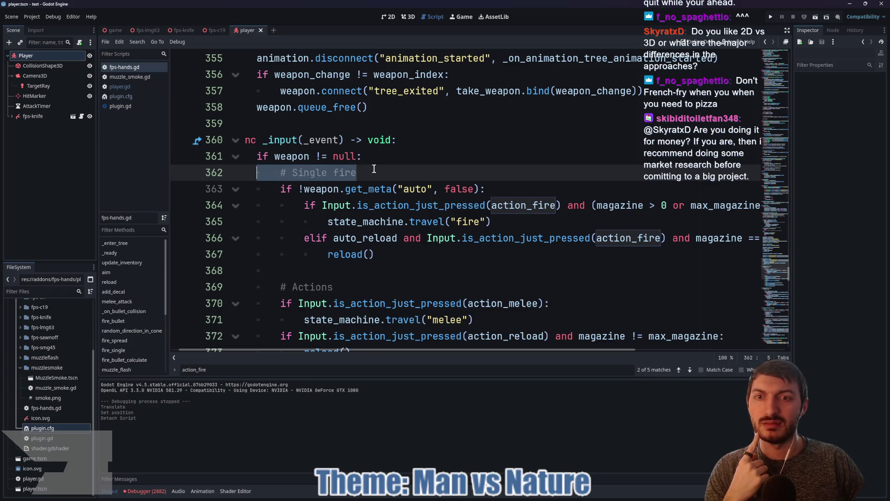
{"action": "left_click", "coordinate": [374, 170]}
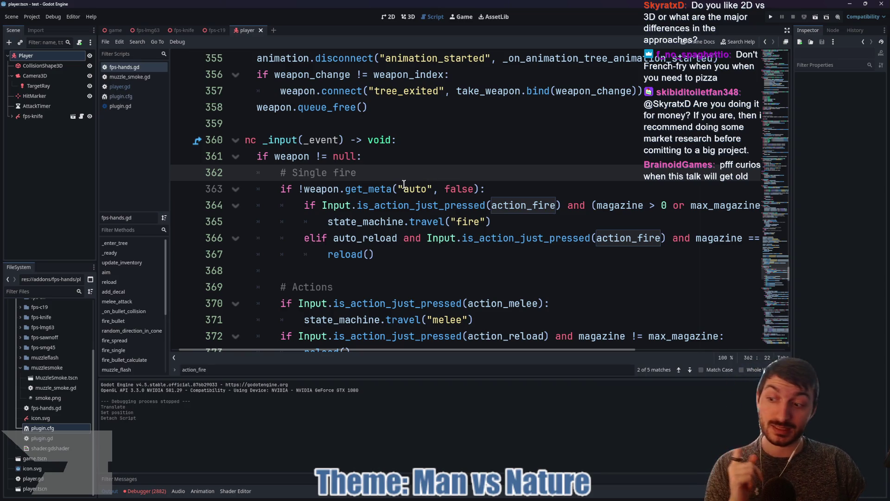
{"action": "key", "text": "ctrl+s"}
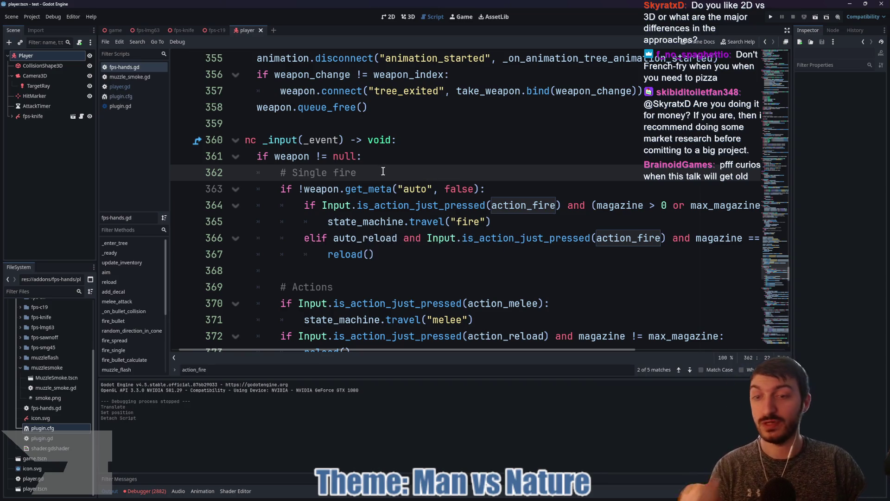
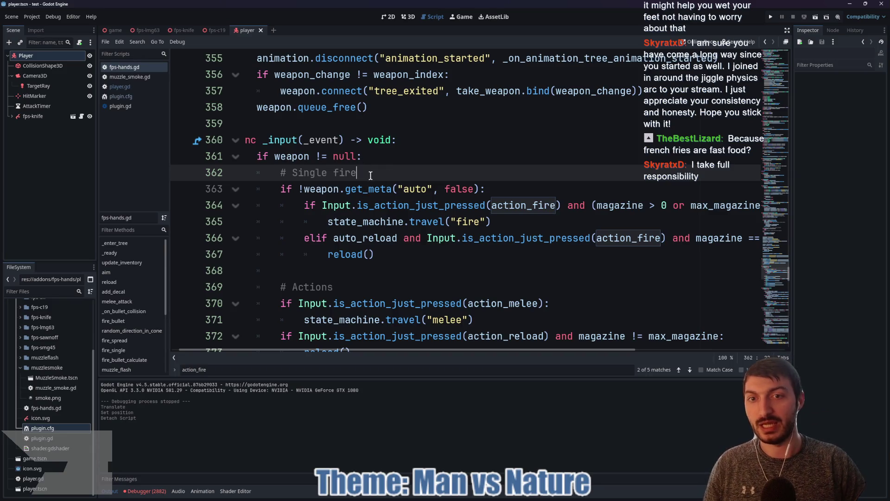
Review the '# Single fire' comment on line 362 and close the action_fire search
{"action": "key", "text": "shift+Home"}
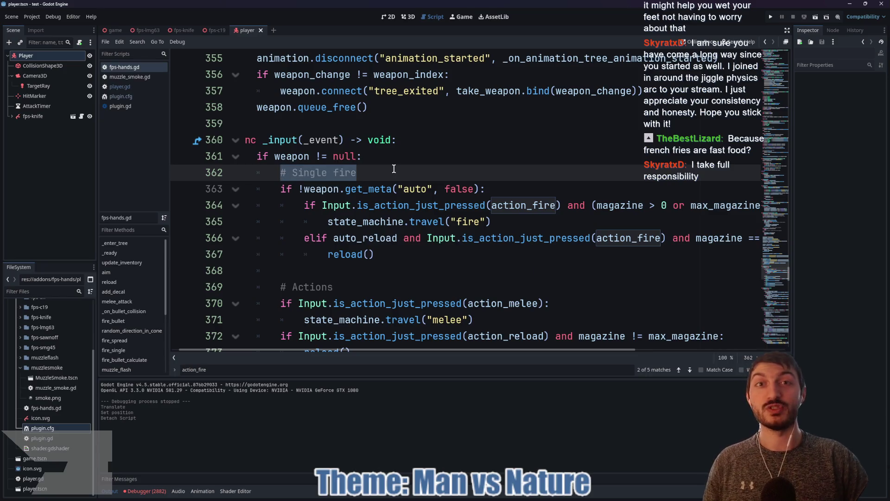
{"action": "left_click", "coordinate": [394, 168]}
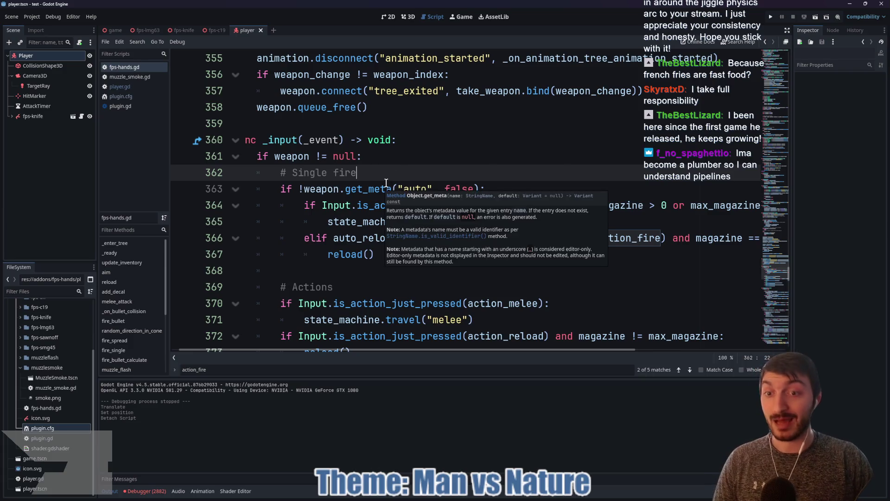
{"action": "mouse_move", "coordinate": [388, 181]}
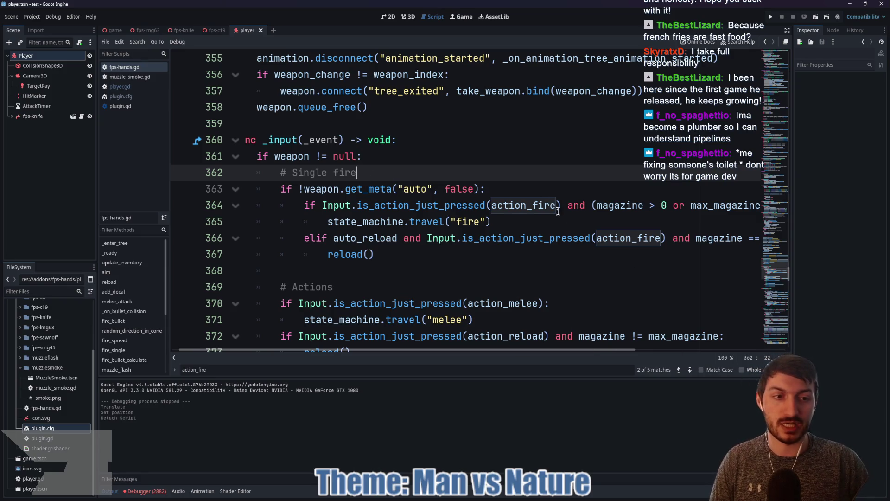
{"action": "key", "text": "Escape"}
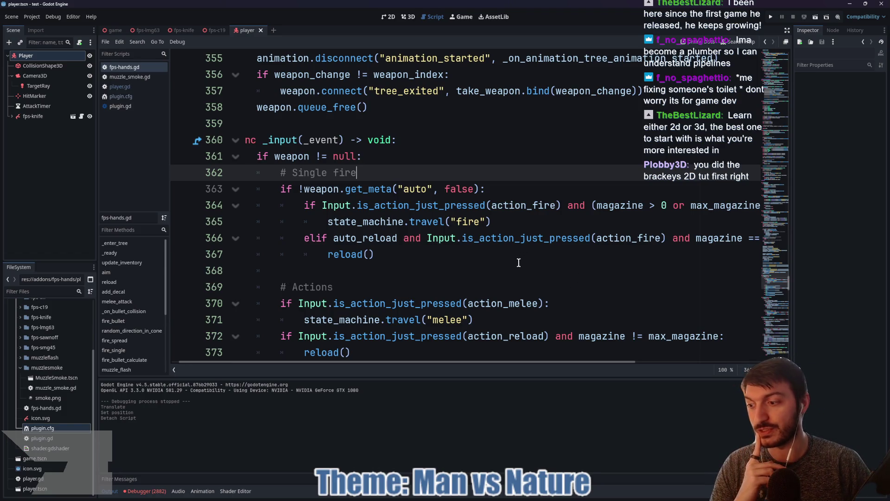
Inspect the auto-fire condition on line 363 and the fire state travel on line 365, then select action_fire
{"action": "left_click", "coordinate": [510, 189]}
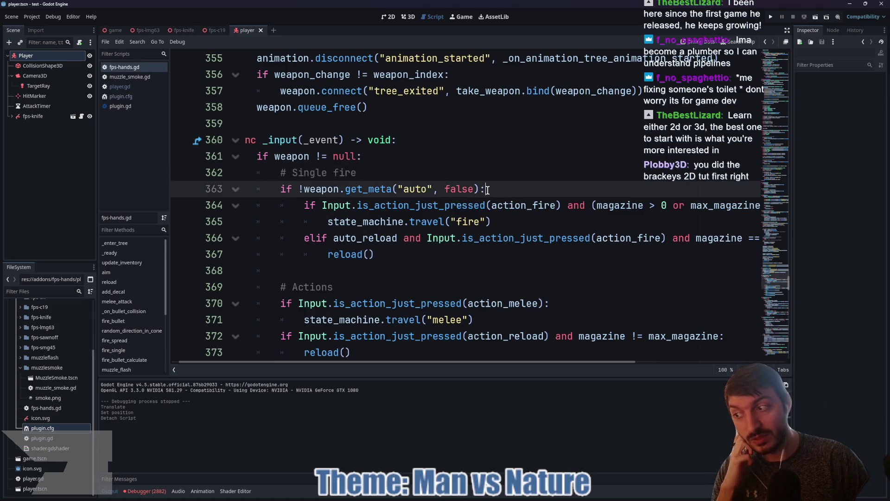
{"action": "left_click_drag", "start_coordinate": [487, 190], "coordinate": [272, 194]}
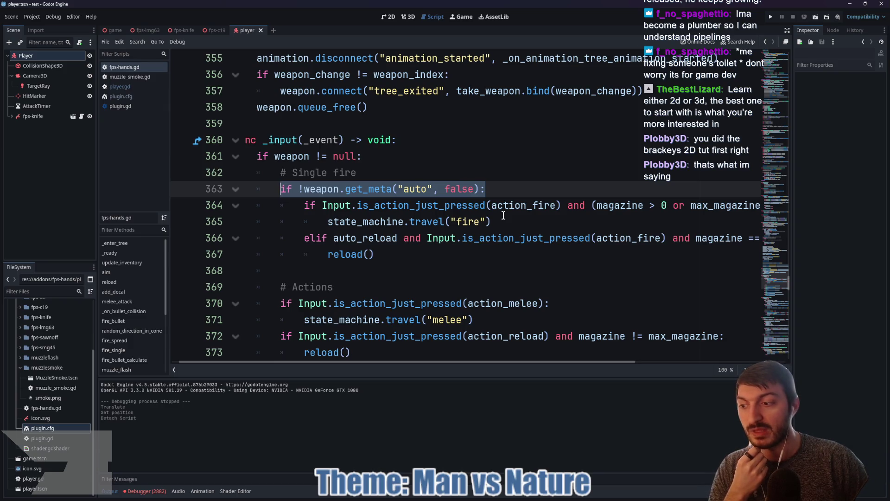
{"action": "left_click", "coordinate": [503, 221]}
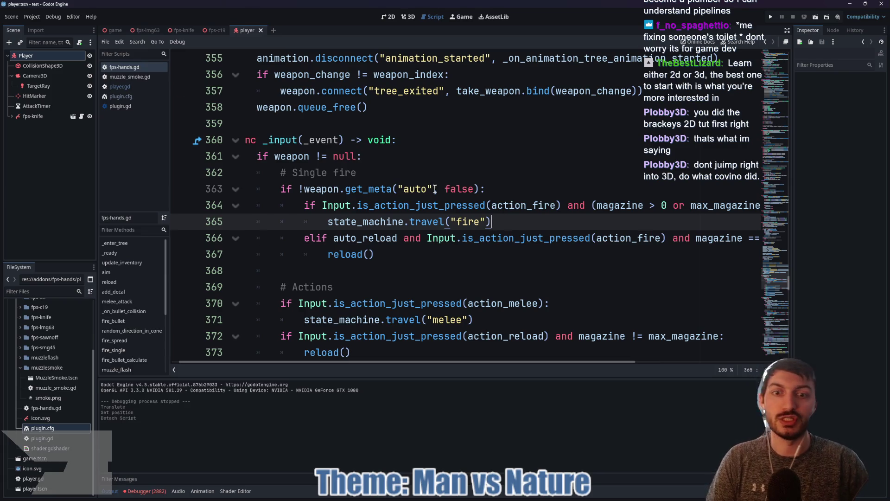
{"action": "triple_click", "coordinate": [495, 222]}
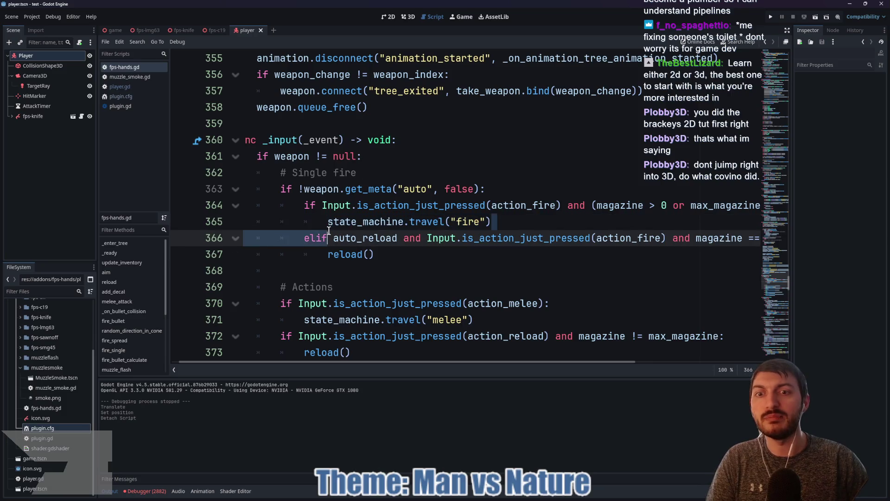
{"action": "left_click", "coordinate": [518, 218]}
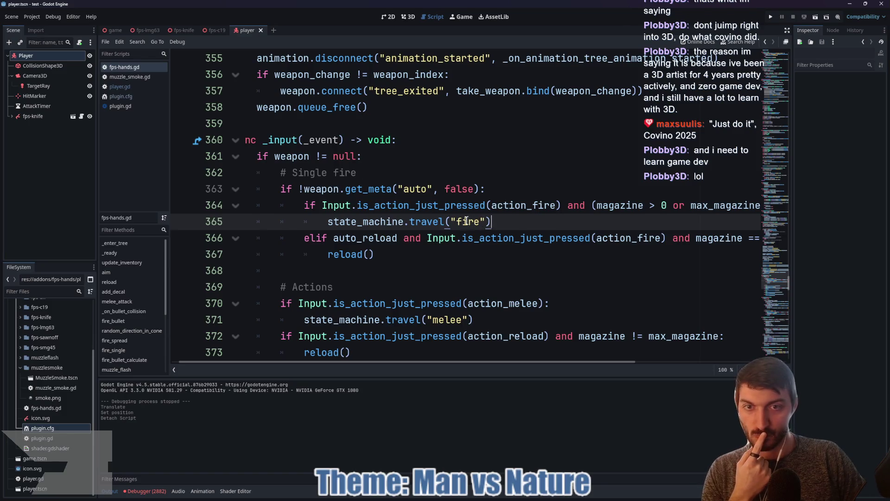
{"action": "double_click", "coordinate": [521, 206]}
Scroll to the exported Actions group and select action_fire's "fire" default value
{"action": "scroll", "coordinate": [511, 223], "scroll_direction": "up", "scroll_amount": 15}
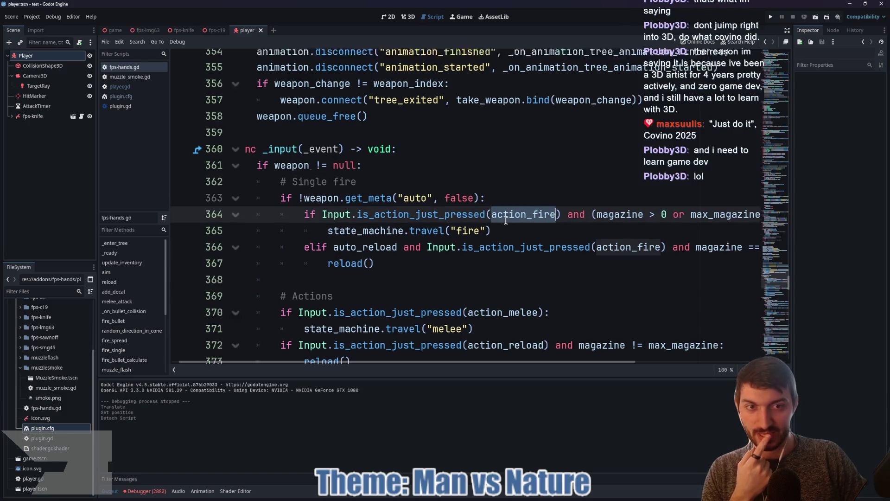
{"action": "scroll", "coordinate": [504, 247], "scroll_direction": "up", "scroll_amount": 15}
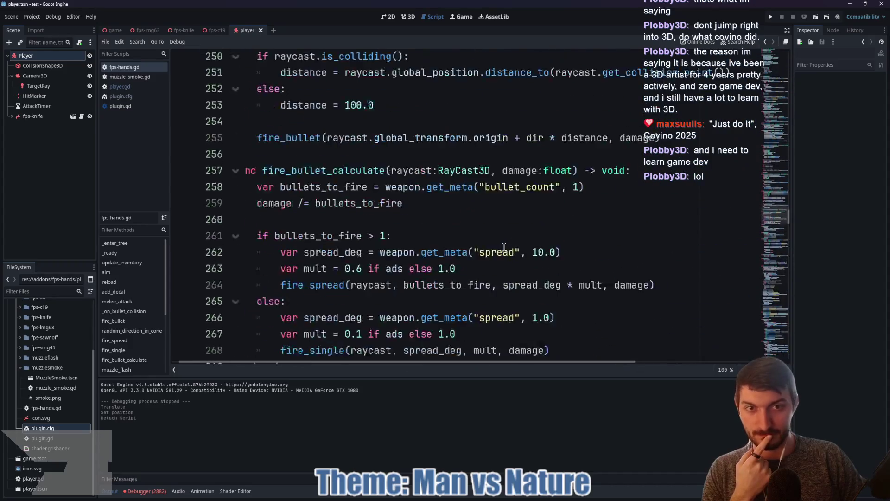
{"action": "scroll", "coordinate": [504, 247], "scroll_direction": "up", "scroll_amount": 15}
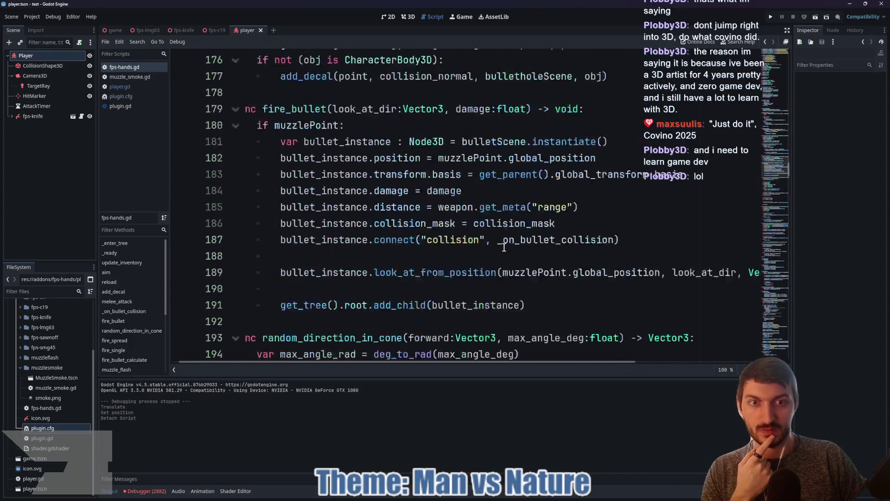
{"action": "scroll", "coordinate": [504, 247], "scroll_direction": "up", "scroll_amount": 20}
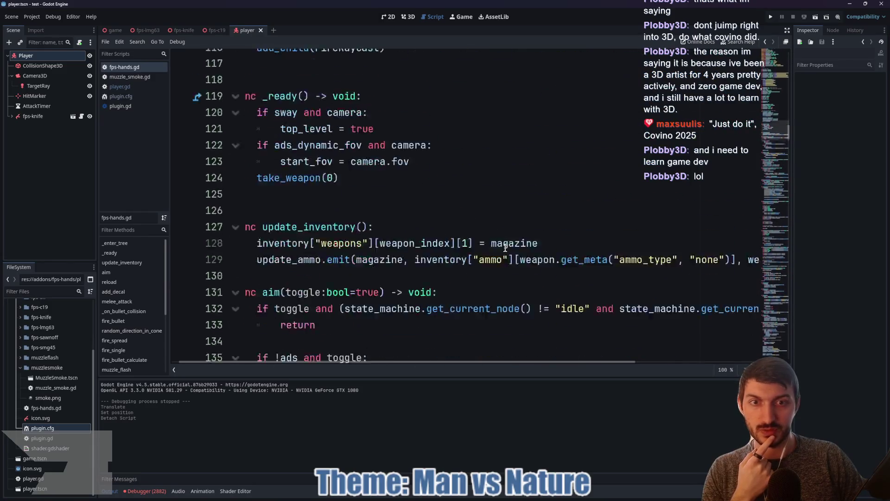
{"action": "scroll", "coordinate": [505, 248], "scroll_direction": "up", "scroll_amount": 12}
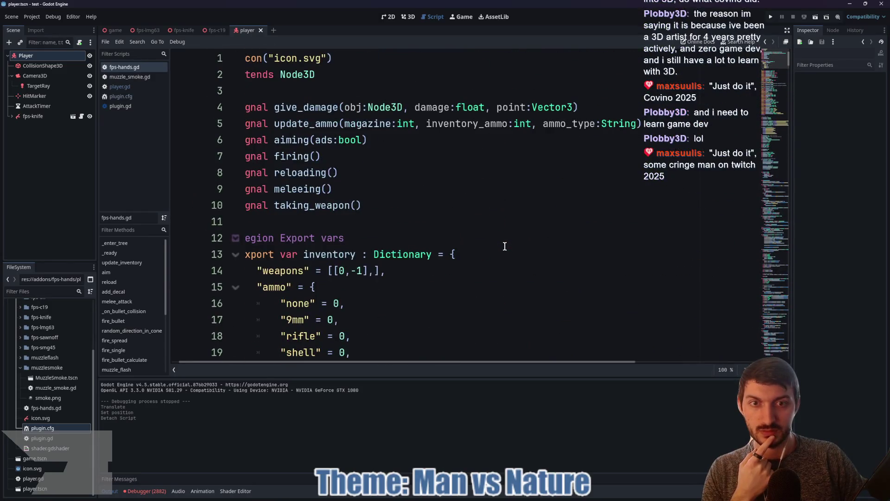
{"action": "scroll", "coordinate": [500, 243], "scroll_direction": "down", "scroll_amount": 3}
{"action": "scroll", "coordinate": [500, 242], "scroll_direction": "down", "scroll_amount": 10}
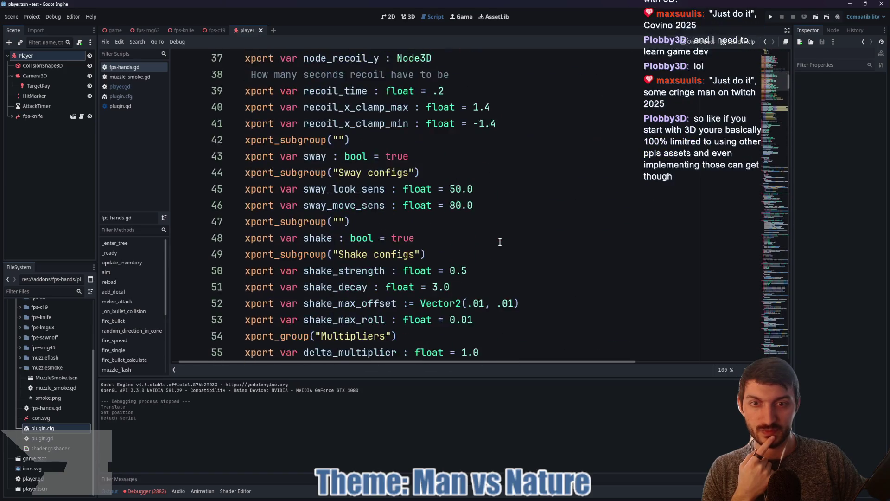
{"action": "scroll", "coordinate": [500, 242], "scroll_direction": "down", "scroll_amount": 6}
{"action": "scroll", "coordinate": [500, 242], "scroll_direction": "up", "scroll_amount": 4}
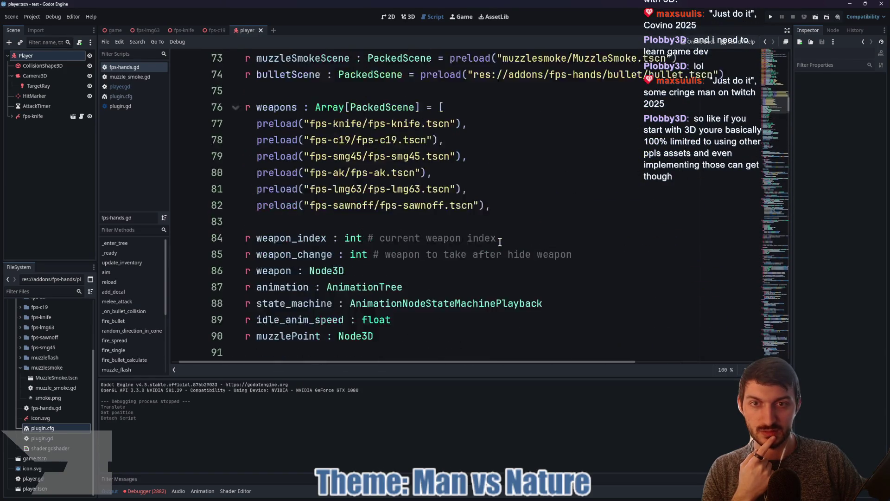
{"action": "scroll", "coordinate": [497, 241], "scroll_direction": "down", "scroll_amount": 3}
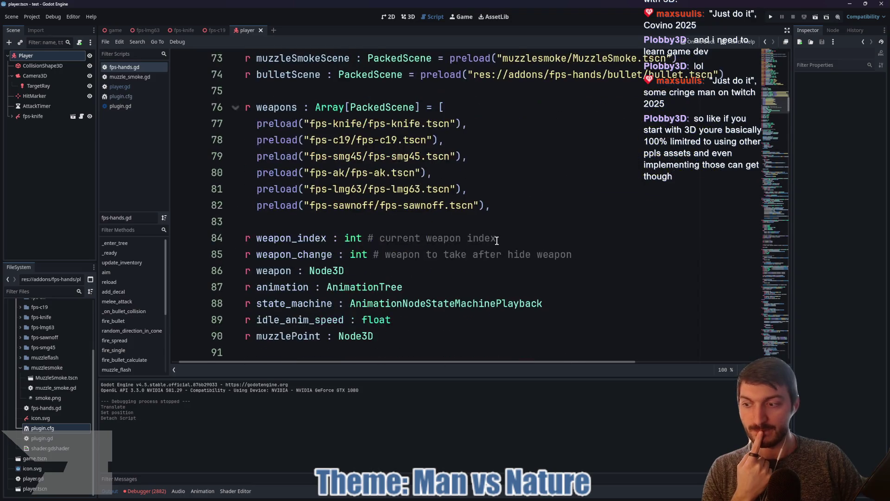
{"action": "scroll", "coordinate": [496, 240], "scroll_direction": "down", "scroll_amount": 1}
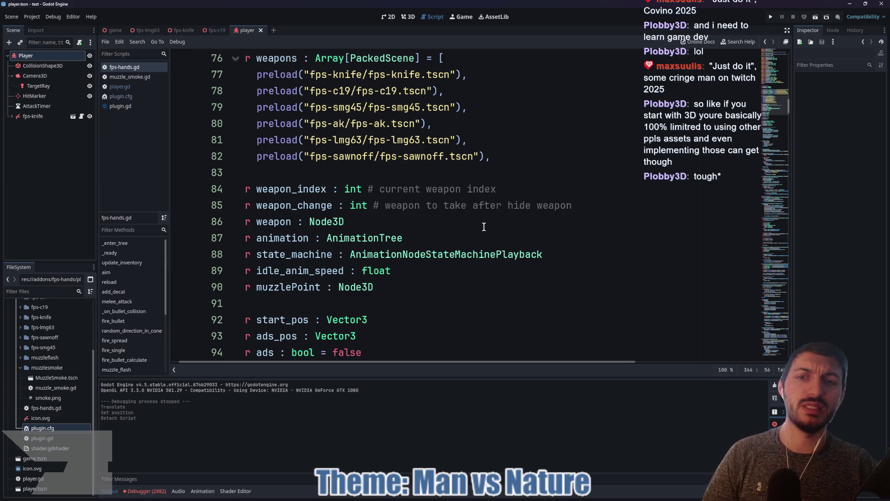
{"action": "scroll", "coordinate": [443, 211], "scroll_direction": "down", "scroll_amount": 4}
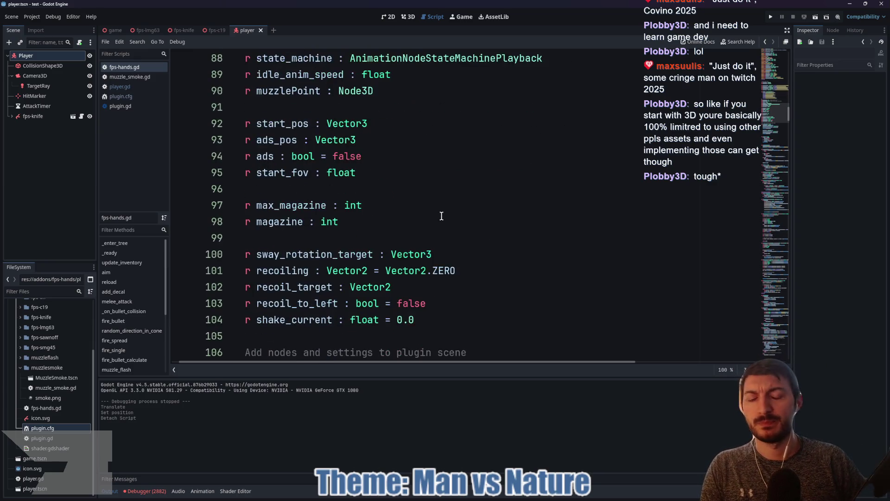
{"action": "left_click_drag", "start_coordinate": [440, 363], "coordinate": [324, 366]}
{"action": "scroll", "coordinate": [507, 238], "scroll_direction": "up", "scroll_amount": 6}
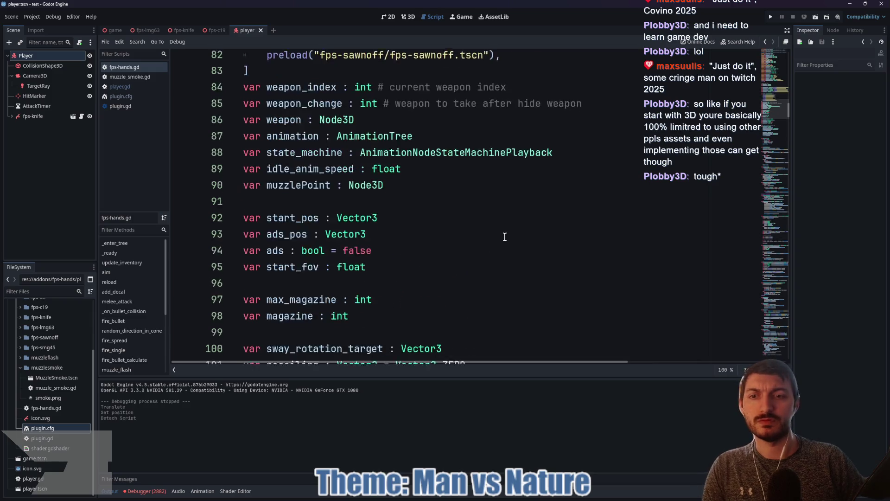
{"action": "scroll", "coordinate": [497, 238], "scroll_direction": "up", "scroll_amount": 3}
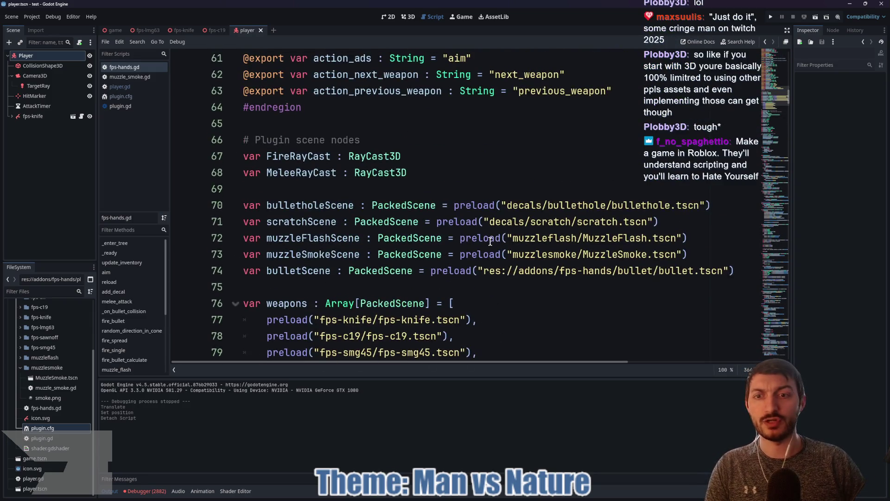
{"action": "mouse_move", "coordinate": [487, 243]}
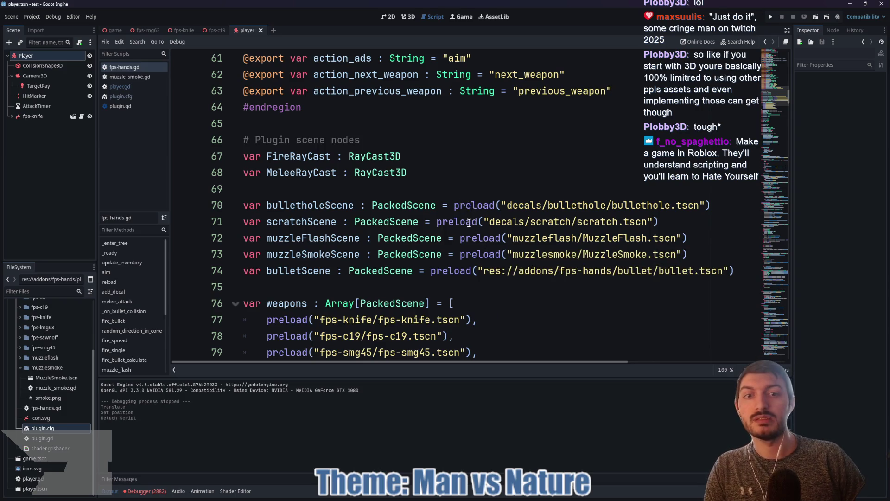
{"action": "scroll", "coordinate": [469, 223], "scroll_direction": "up", "scroll_amount": 6}
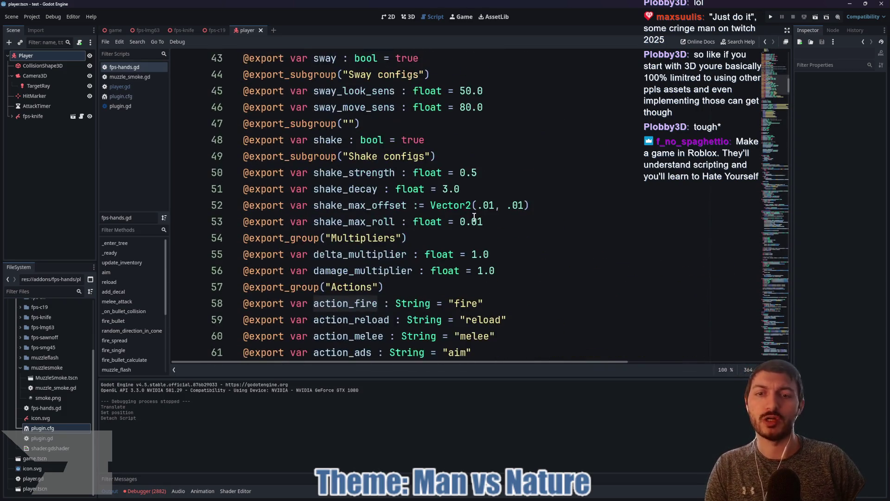
{"action": "scroll", "coordinate": [474, 217], "scroll_direction": "down", "scroll_amount": 2}
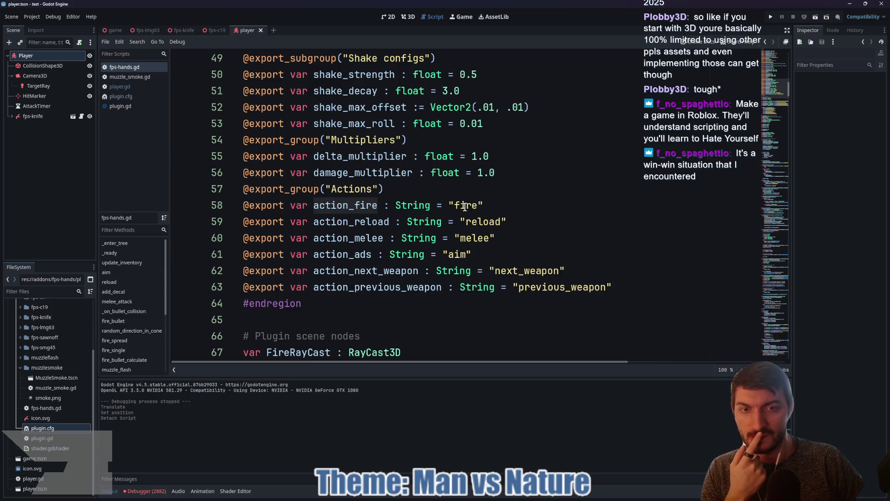
{"action": "double_click", "coordinate": [465, 206]}
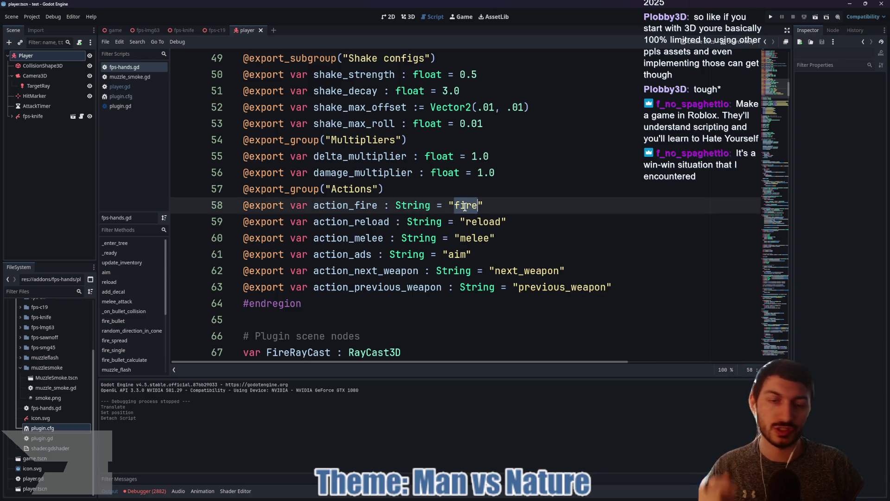
Change action_fire's default to "attack", save fps-hands.gd, and switch to the game scene
{"action": "type", "text": "attack"}
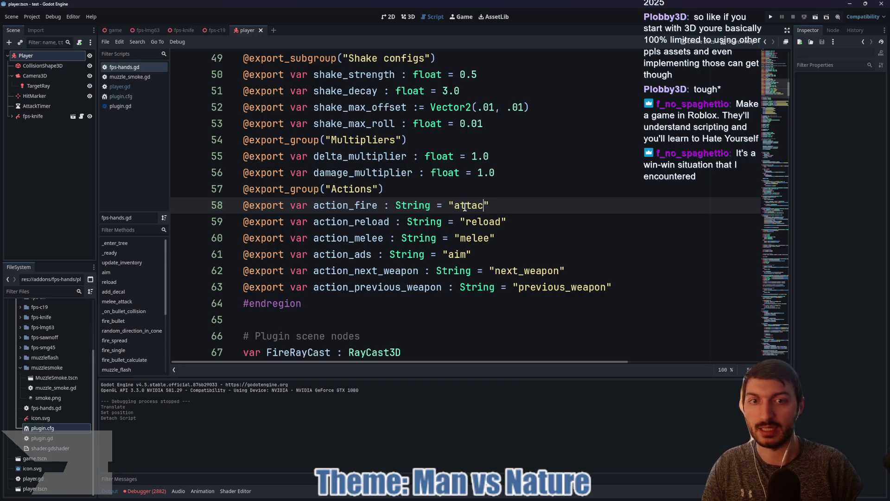
{"action": "key", "text": "ctrl+s"}
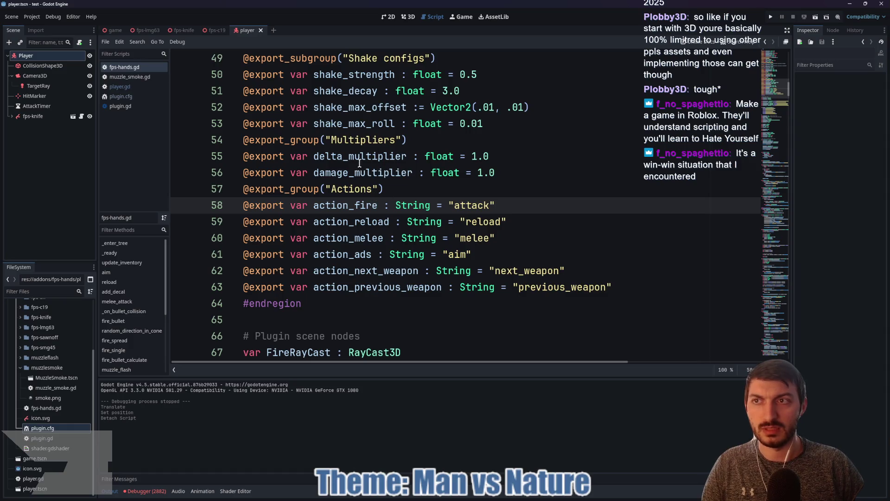
{"action": "left_click", "coordinate": [114, 31]}
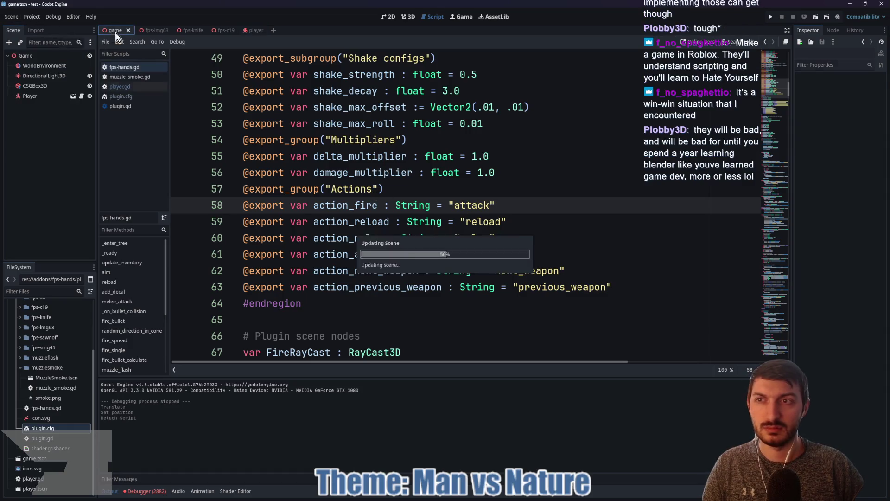
{"action": "key", "text": "F5"}
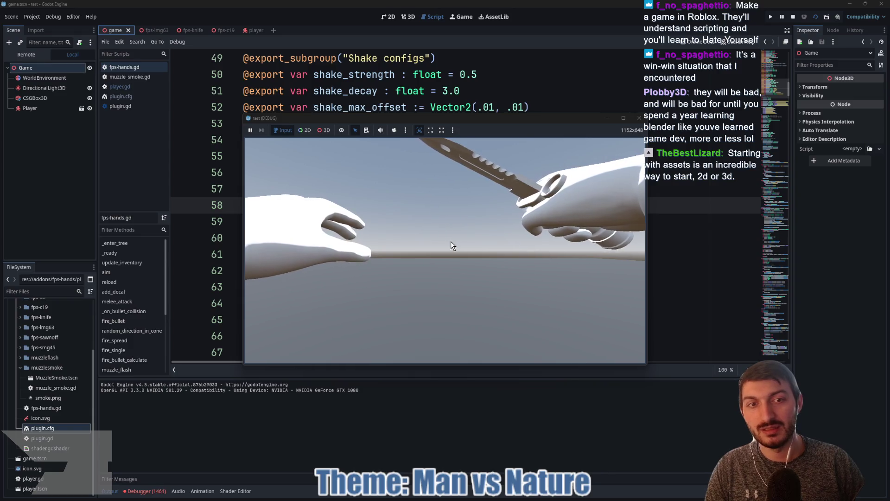
{"action": "key", "text": "F8"}
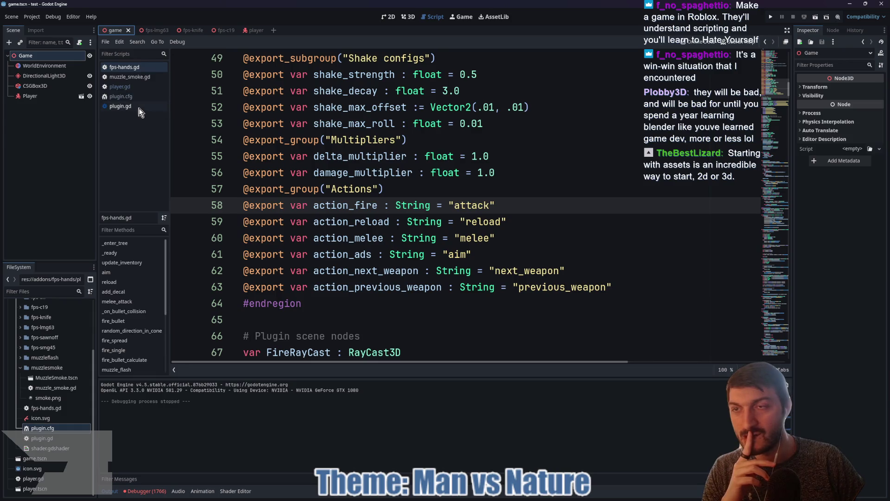
{"action": "left_click", "coordinate": [251, 31]}
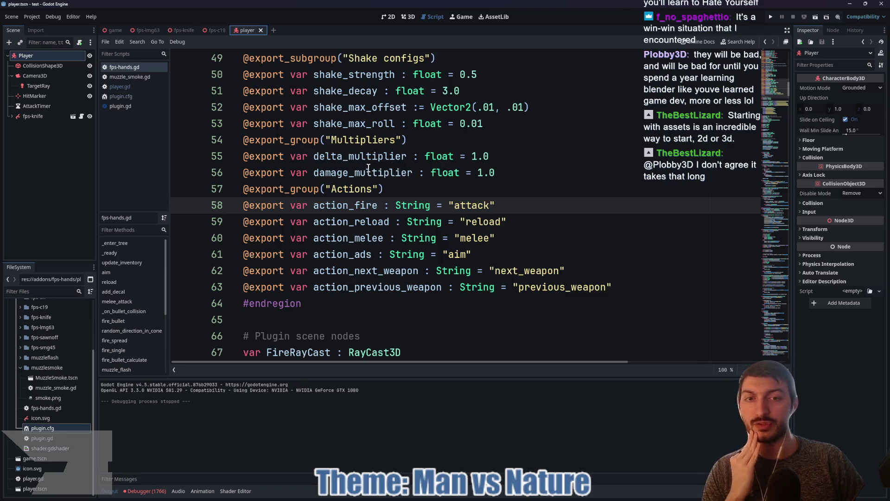
Restore action_fire's default value on line 58 from "attack" to "fire"
{"action": "left_click_drag", "start_coordinate": [513, 205], "coordinate": [415, 204]}
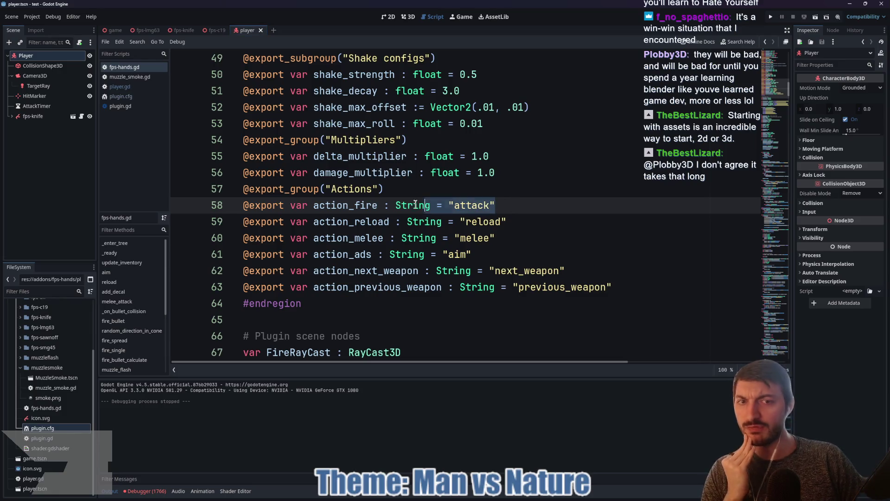
{"action": "left_click", "coordinate": [505, 204]}
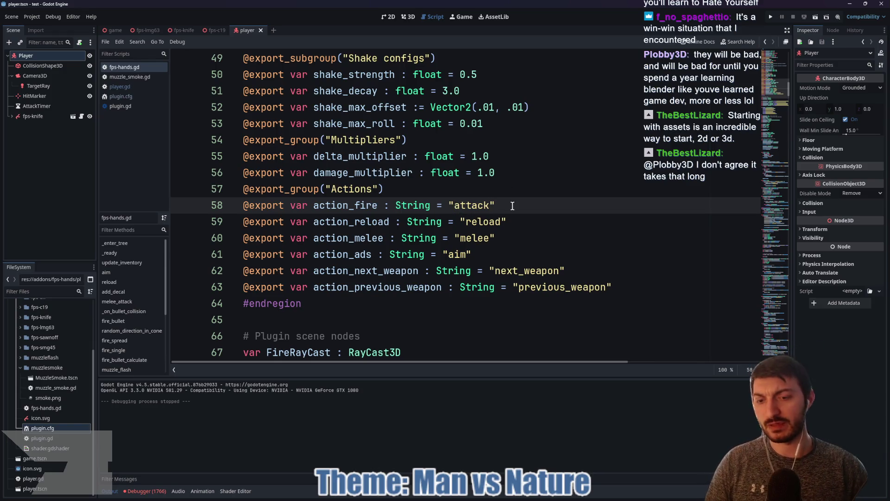
{"action": "left_click", "coordinate": [503, 221]}
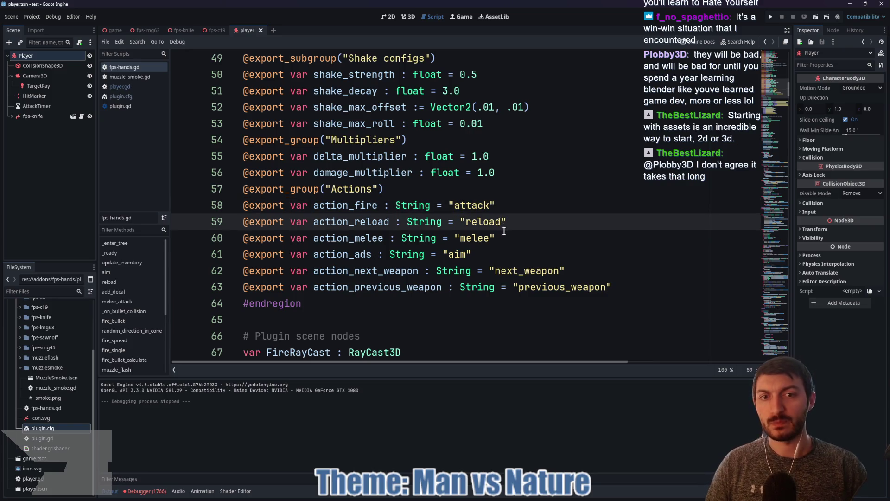
{"action": "left_click_drag", "start_coordinate": [490, 237], "coordinate": [459, 238]}
{"action": "left_click", "coordinate": [526, 229]}
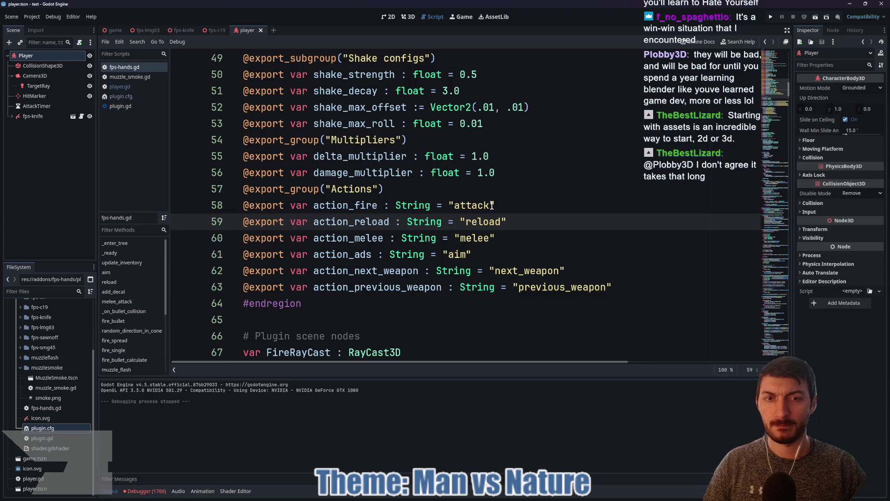
{"action": "left_click_drag", "start_coordinate": [490, 205], "coordinate": [455, 204]}
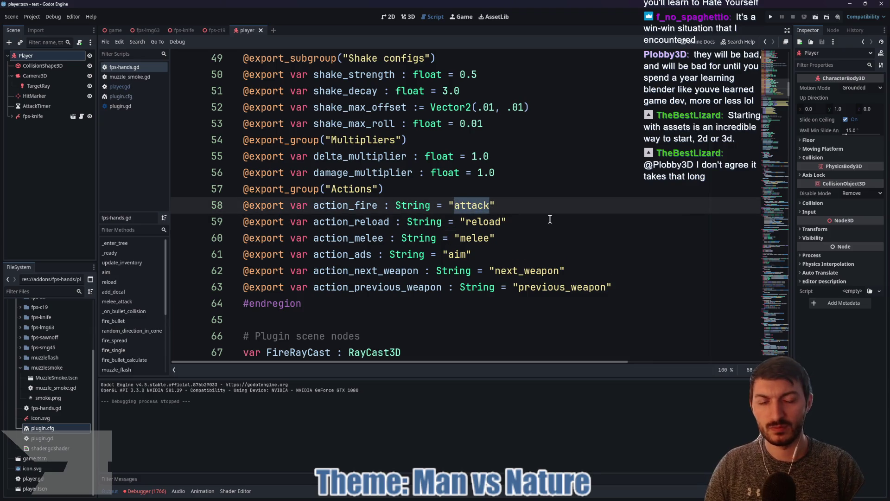
{"action": "type", "text": "fire"}
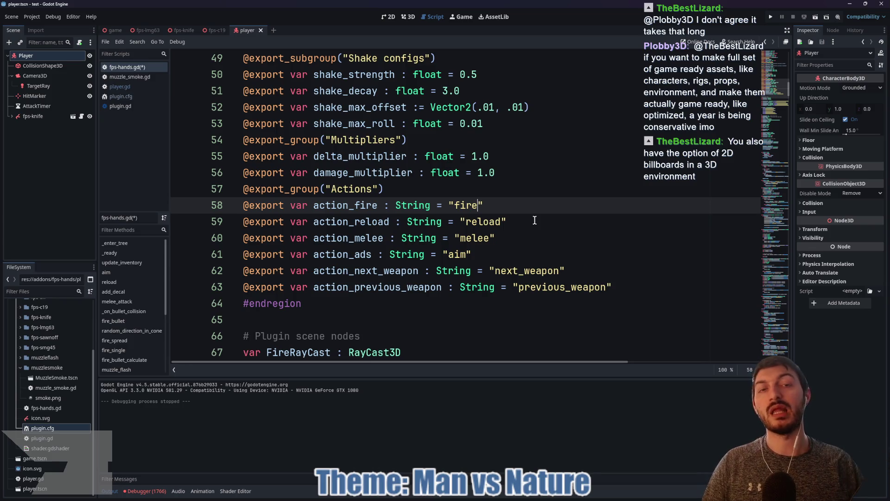
Set action_melee's default on line 60 to "attack" and run the game to test it
{"action": "left_click", "coordinate": [458, 255]}
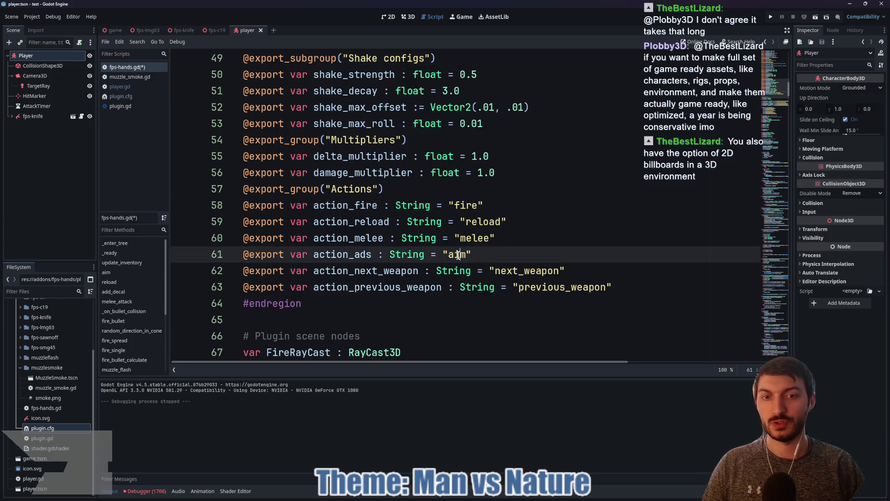
{"action": "double_click", "coordinate": [458, 255]}
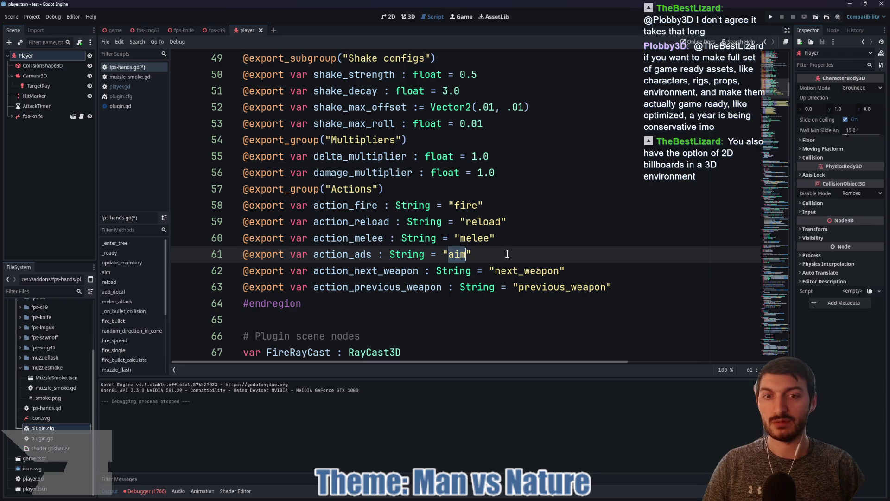
{"action": "double_click", "coordinate": [476, 239]}
{"action": "type", "text": "attack"}
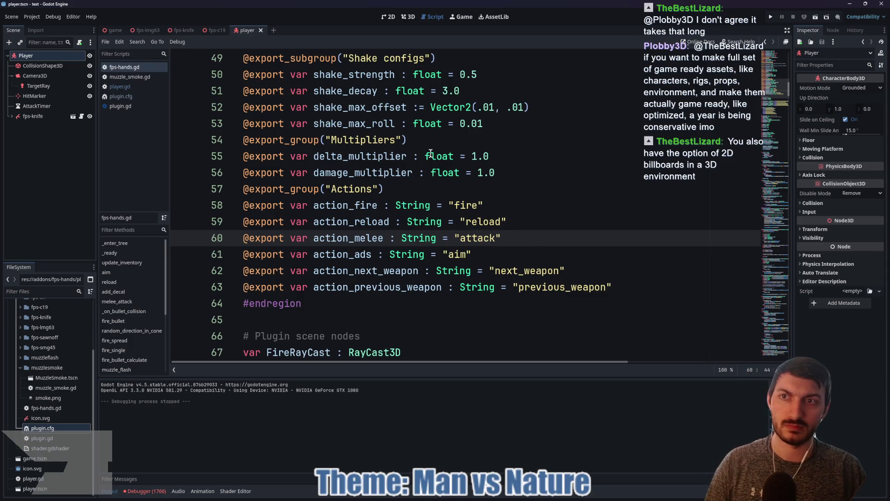
{"action": "key", "text": "ctrl+Tab"}
{"action": "key", "text": "F5"}
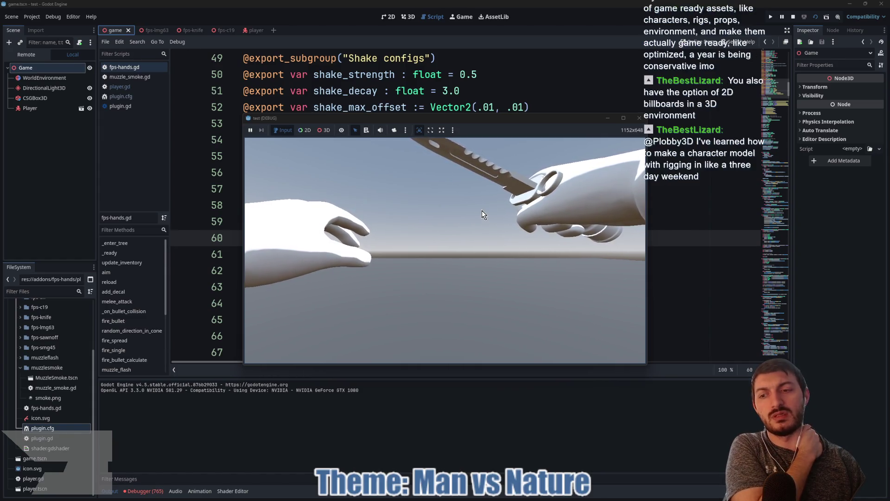
Stop the running test game with F8
{"action": "key", "text": "F8"}
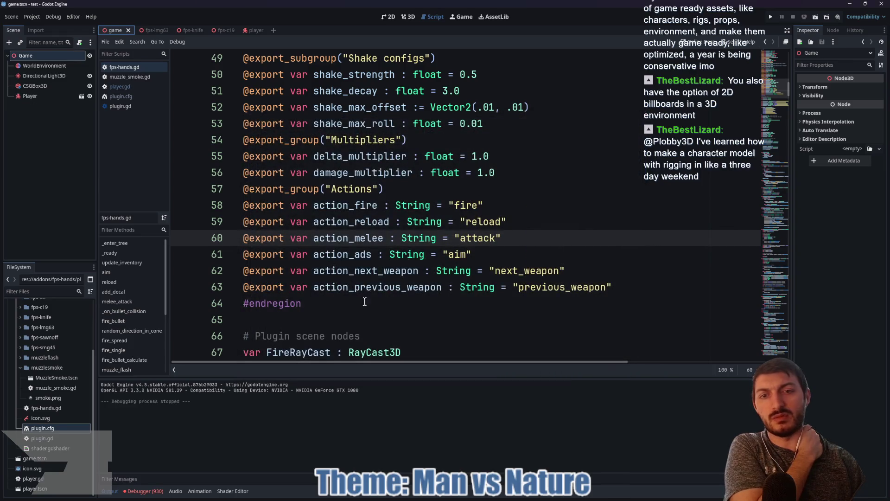
Review the missing InputMap action errors in the debugger, clear them, and shrink the panel back
{"action": "left_click", "coordinate": [151, 488]}
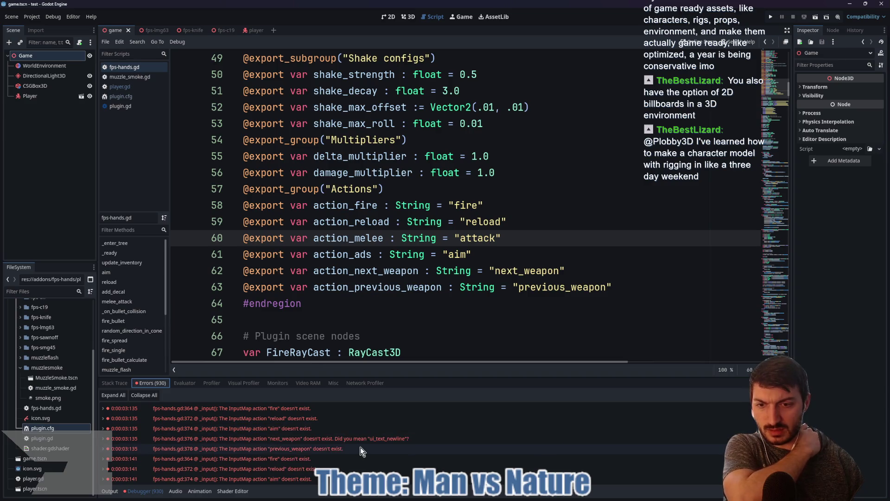
{"action": "mouse_move", "coordinate": [346, 449]}
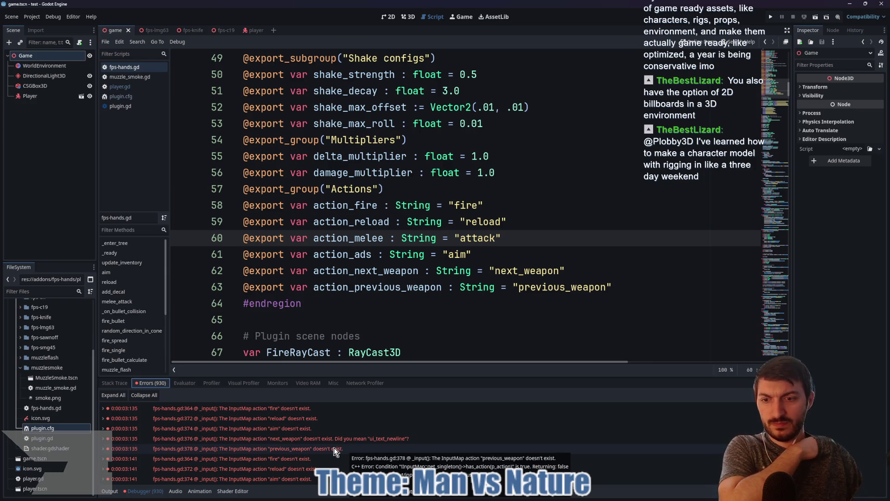
{"action": "scroll", "coordinate": [334, 447], "scroll_direction": "down", "scroll_amount": 3}
{"action": "scroll", "coordinate": [318, 441], "scroll_direction": "down", "scroll_amount": 10}
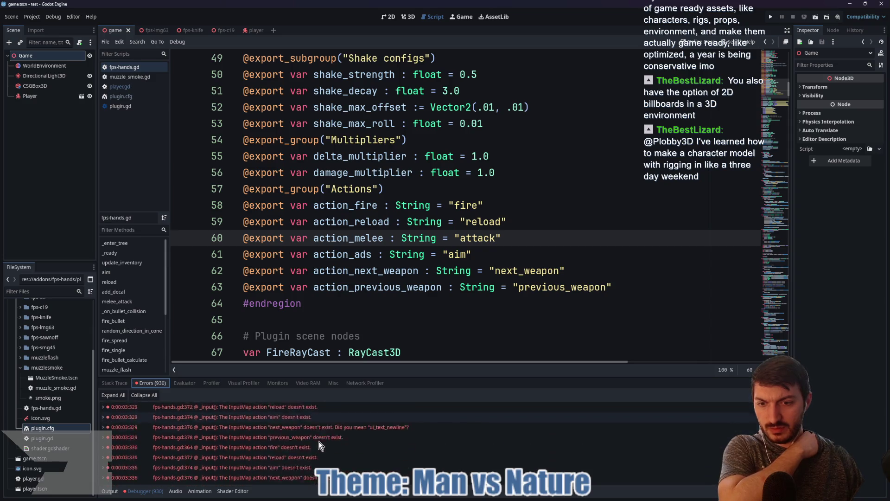
{"action": "scroll", "coordinate": [318, 441], "scroll_direction": "down", "scroll_amount": 10}
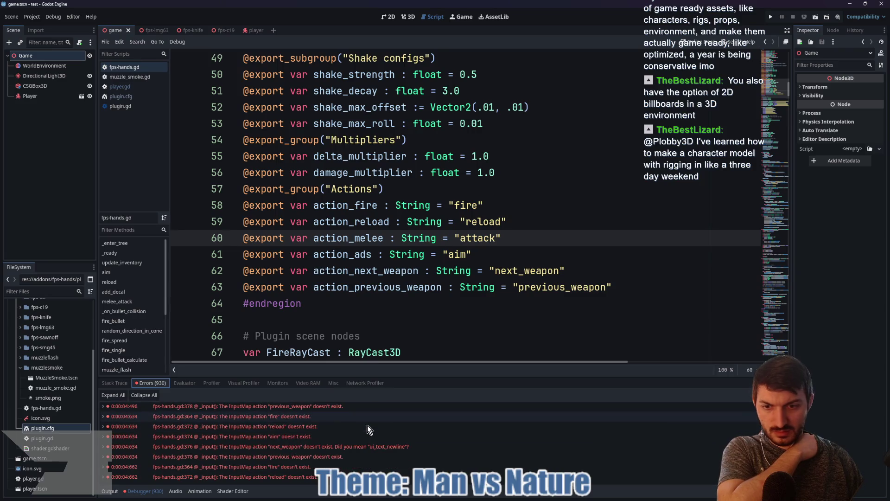
{"action": "scroll", "coordinate": [363, 431], "scroll_direction": "down", "scroll_amount": 10}
{"action": "scroll", "coordinate": [362, 433], "scroll_direction": "down", "scroll_amount": 3}
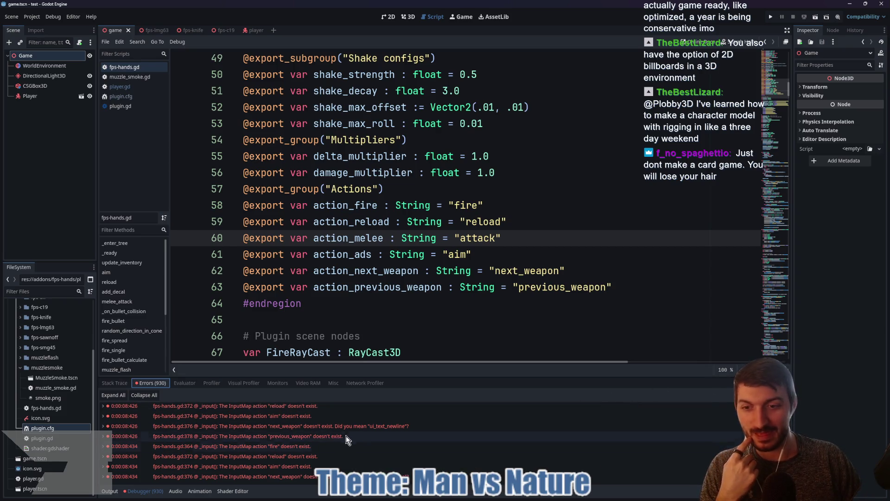
{"action": "left_click_drag", "start_coordinate": [430, 378], "coordinate": [424, 293]}
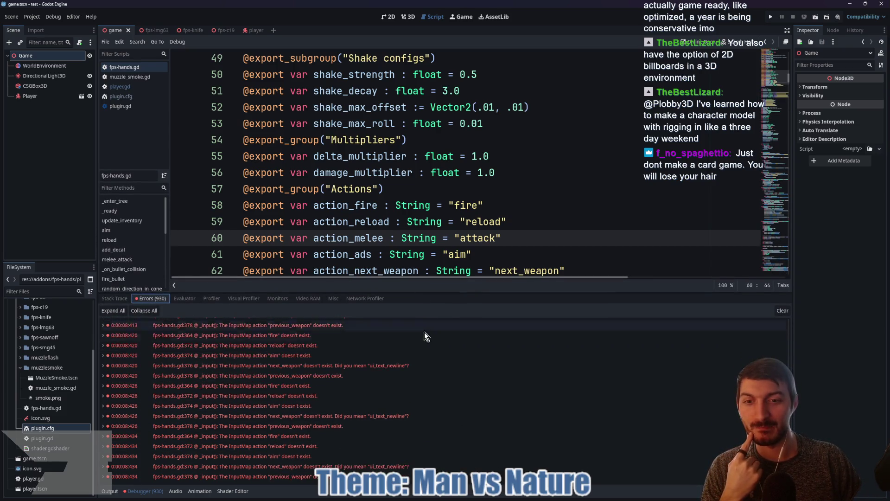
{"action": "left_click", "coordinate": [782, 311]}
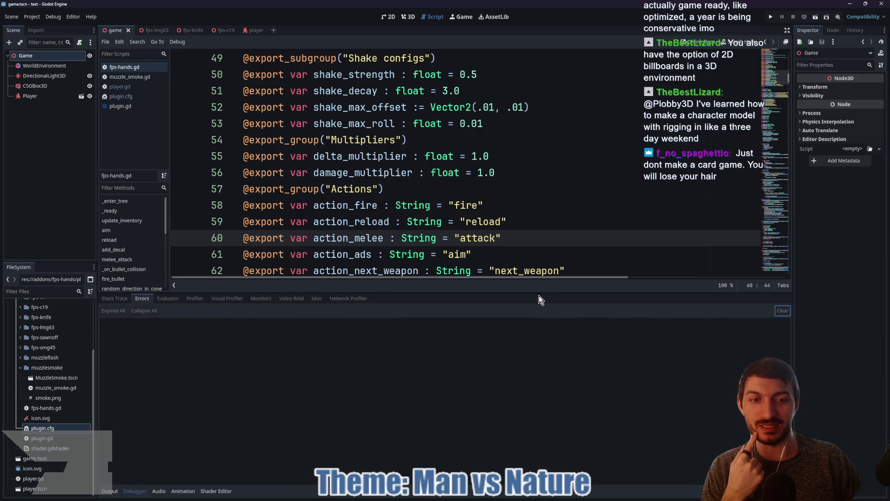
{"action": "left_click_drag", "start_coordinate": [536, 294], "coordinate": [542, 373]}
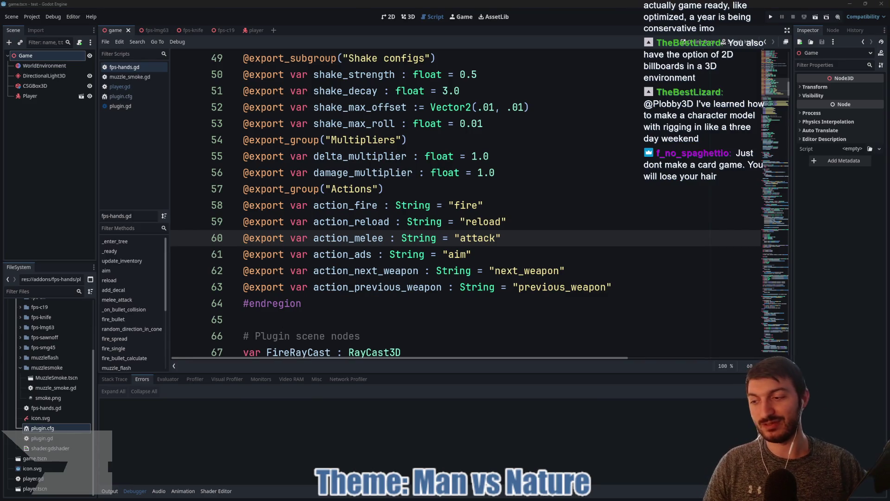
Put the caret back in the Actions export code of fps-hands.gd
{"action": "left_click", "coordinate": [524, 239]}
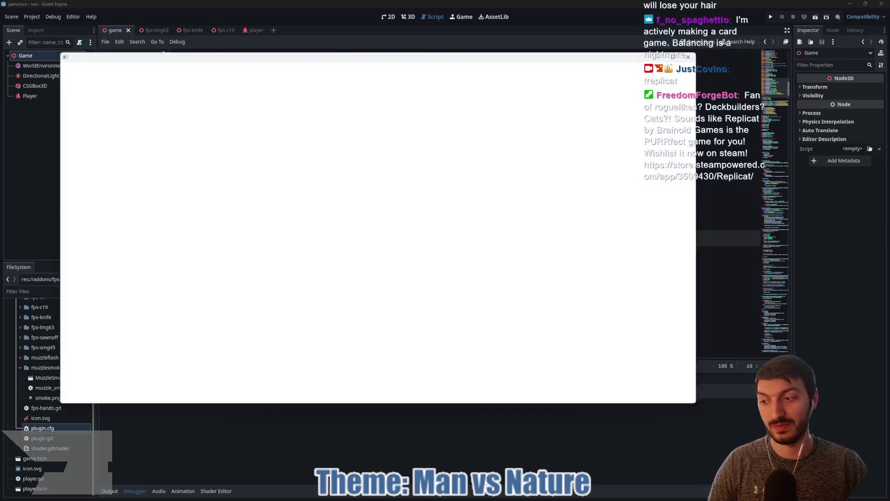
Scroll through the Replicat Steam page, then return to the #endregion line in the script
{"action": "scroll", "coordinate": [424, 257], "scroll_direction": "down", "scroll_amount": 3}
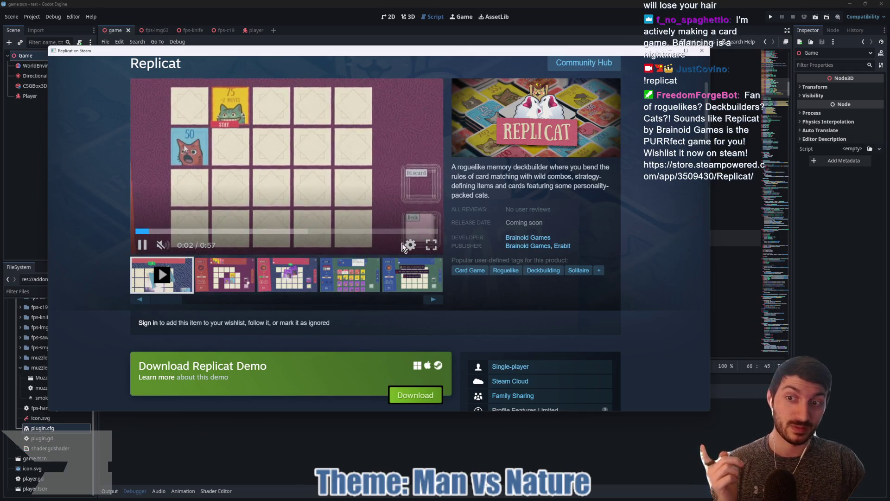
{"action": "scroll", "coordinate": [283, 304], "scroll_direction": "down", "scroll_amount": 3}
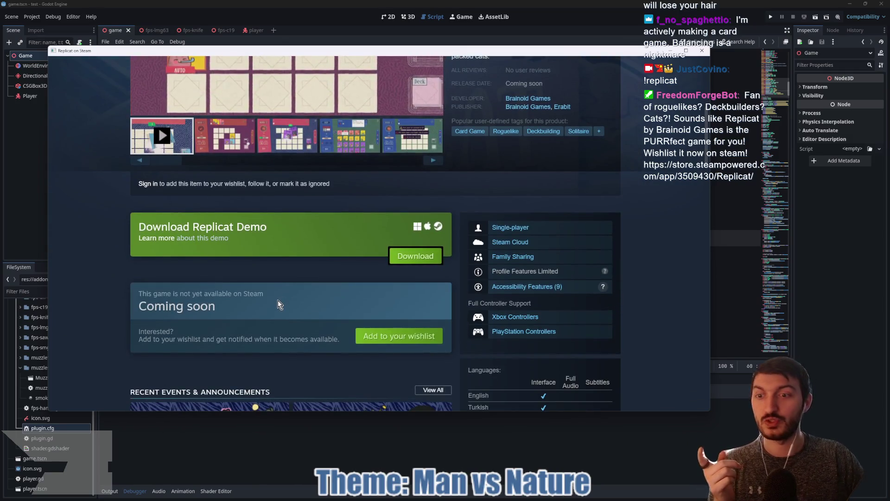
{"action": "scroll", "coordinate": [281, 304], "scroll_direction": "up", "scroll_amount": 3}
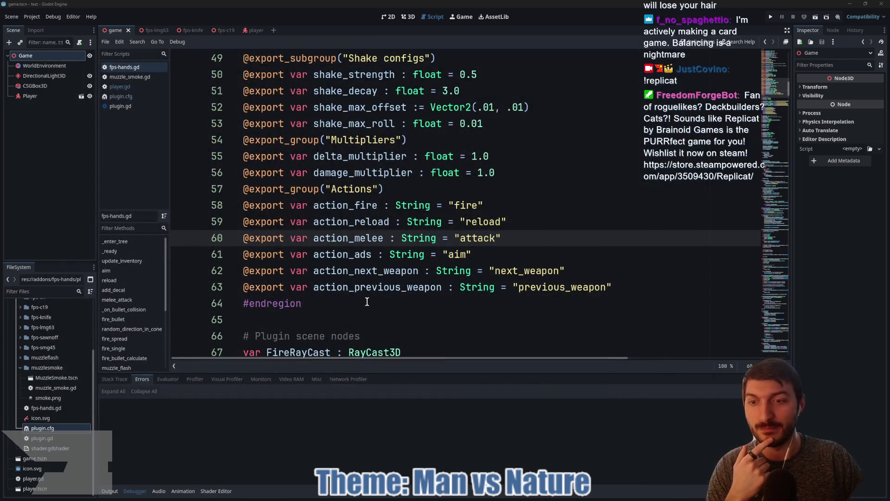
{"action": "left_click", "coordinate": [367, 302]}
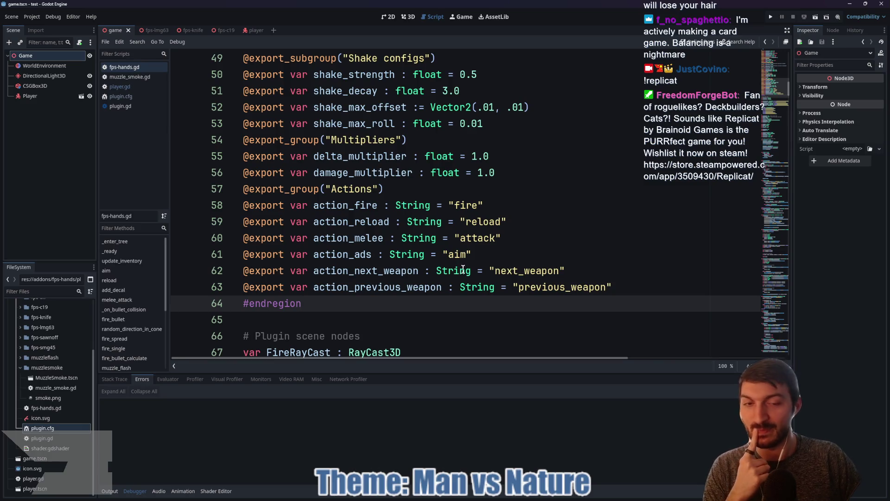
Check the fps-knife node's properties in the player scene
{"action": "scroll", "coordinate": [509, 248], "scroll_direction": "down", "scroll_amount": 1}
{"action": "double_click", "coordinate": [477, 189]}
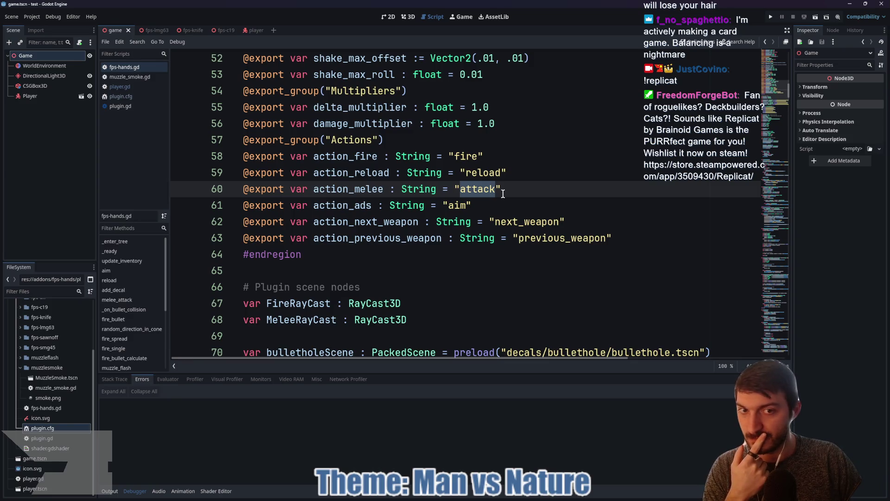
{"action": "left_click", "coordinate": [246, 31]}
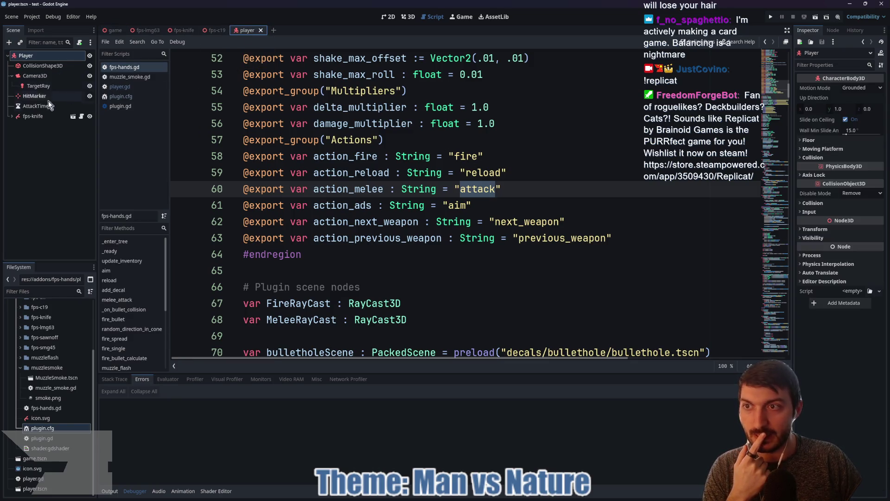
{"action": "left_click", "coordinate": [48, 116]}
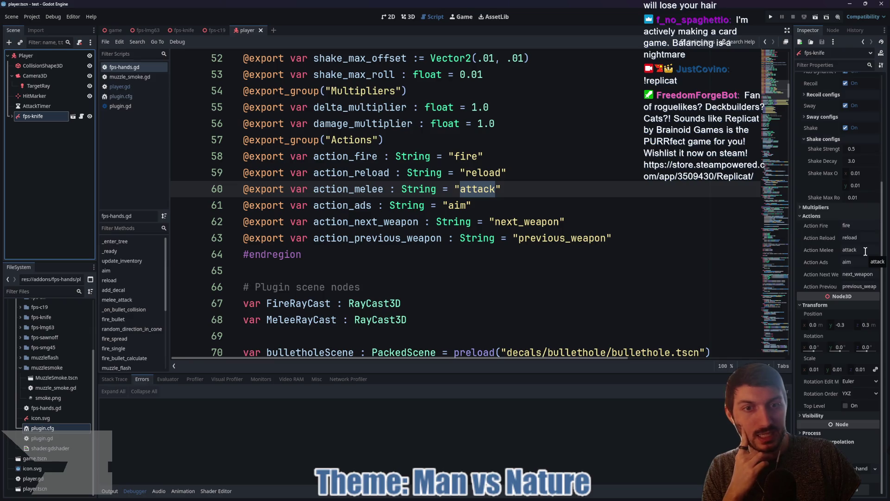
Change action_melee's default on line 60 back to "melee" and save the script
{"action": "left_click", "coordinate": [479, 189]}
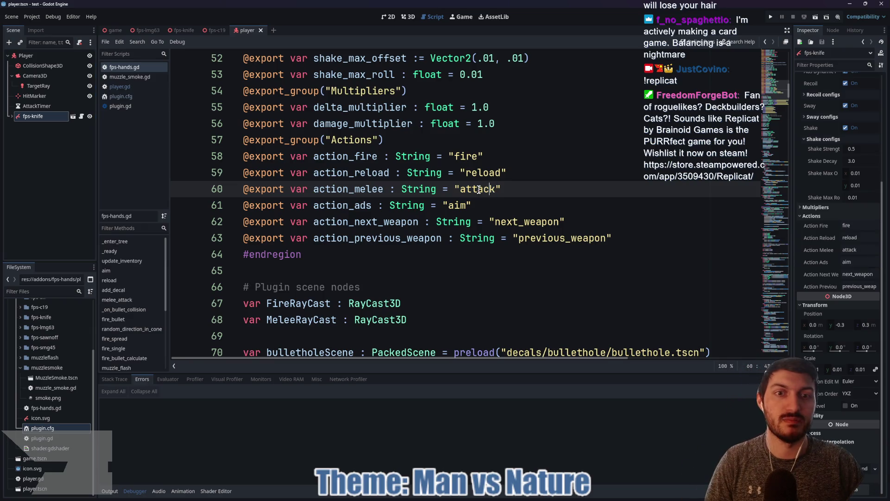
{"action": "double_click", "coordinate": [479, 189]}
{"action": "type", "text": "melee"}
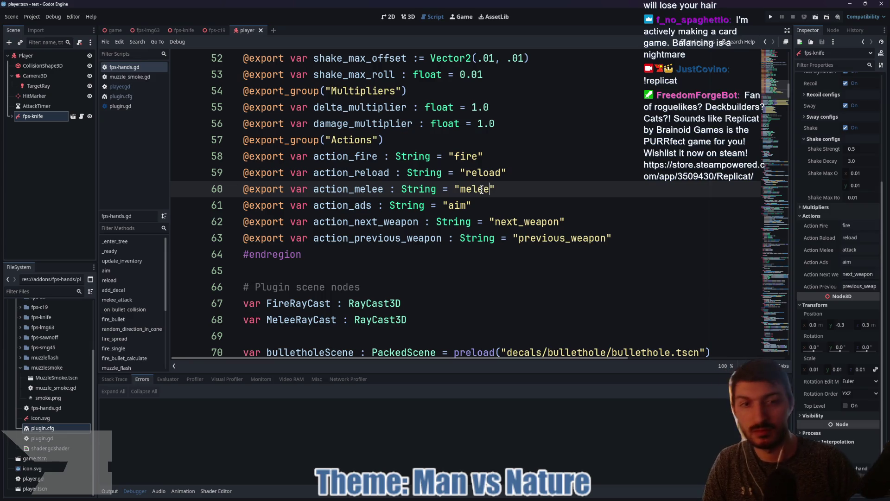
{"action": "key", "text": "ctrl+s"}
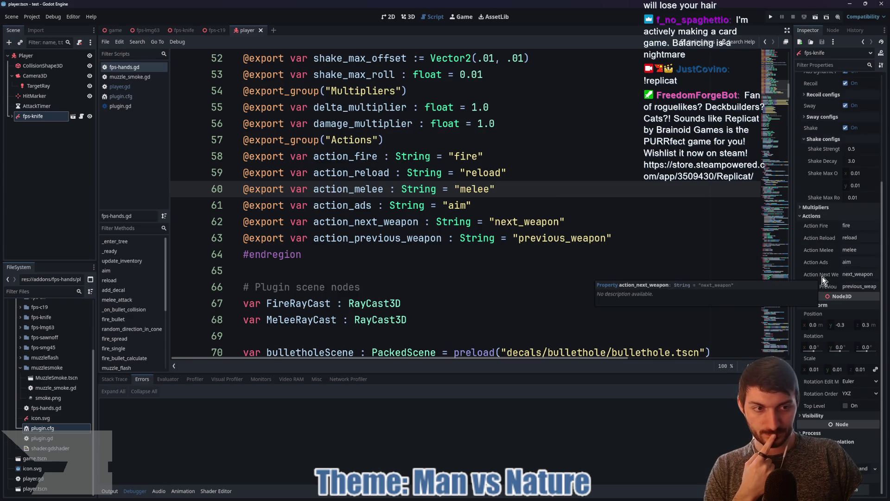
{"action": "left_click", "coordinate": [31, 17]}
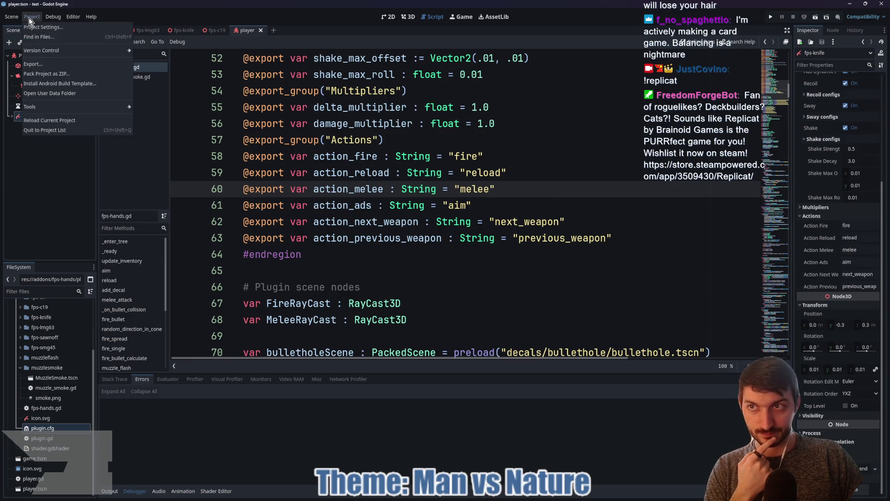
In Project Settings' Input Map, rename the left-mouse "attack" action to "fire"
{"action": "left_click", "coordinate": [46, 26]}
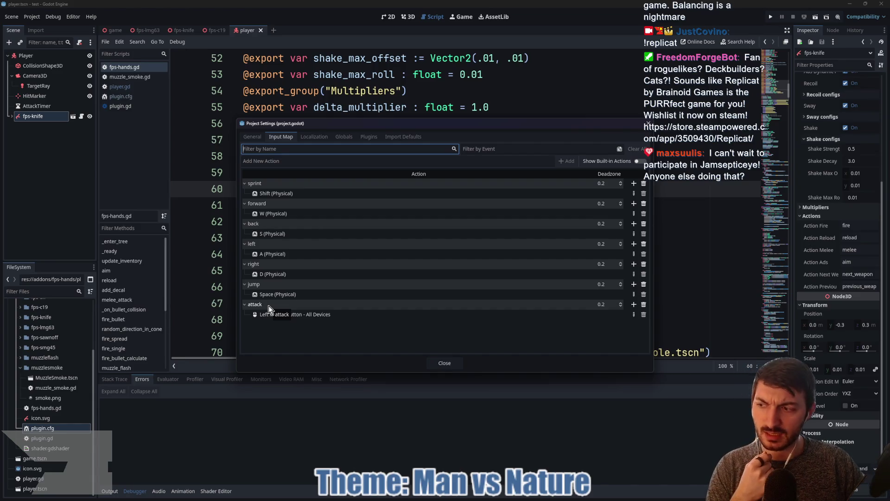
{"action": "double_click", "coordinate": [269, 305]}
{"action": "key", "text": "BackSpace"}
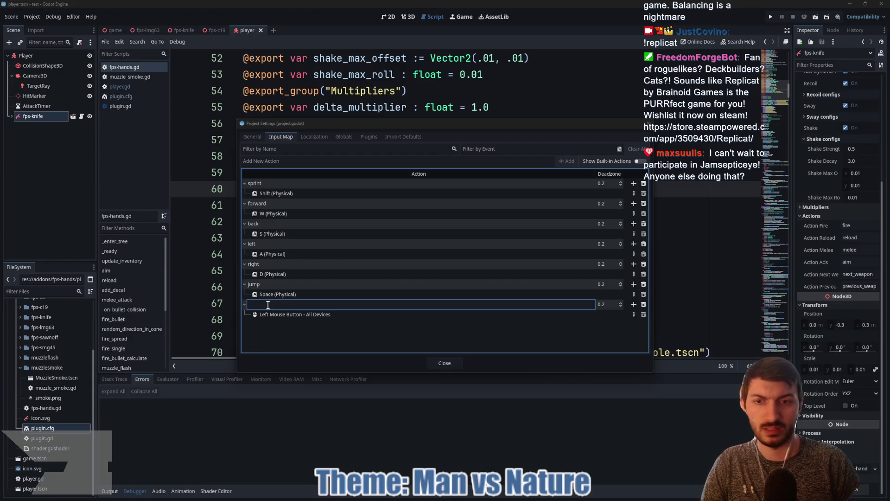
{"action": "type", "text": "fire"}
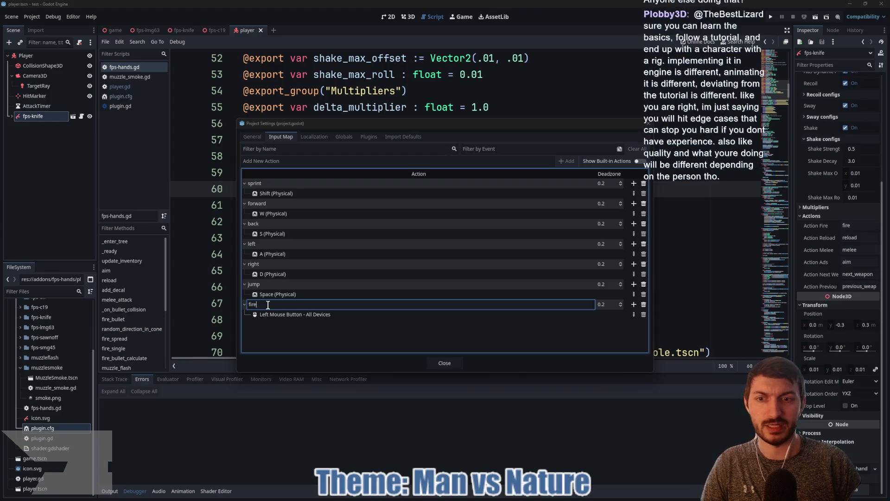
{"action": "key", "text": "Return"}
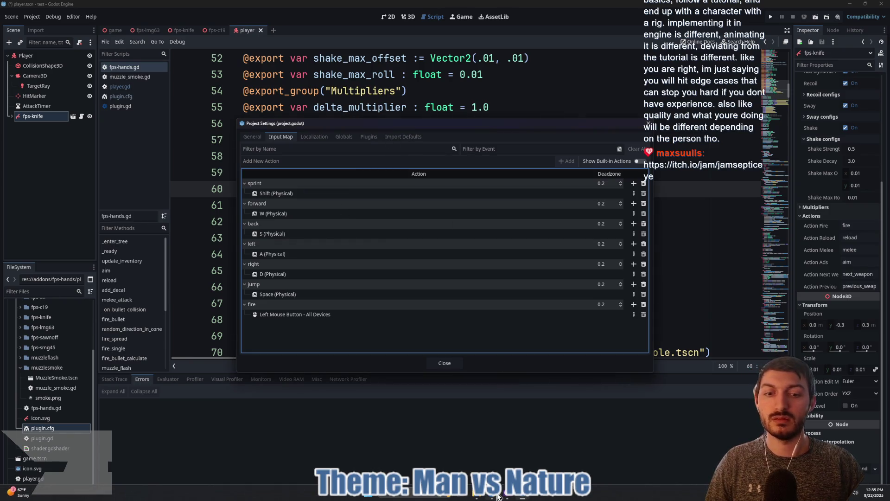
Open itch.io/jam/jamsepticeye in a new browser tab
{"action": "left_click", "coordinate": [492, 499]}
{"action": "left_click", "coordinate": [198, 20]}
{"action": "type", "text": "https://"}
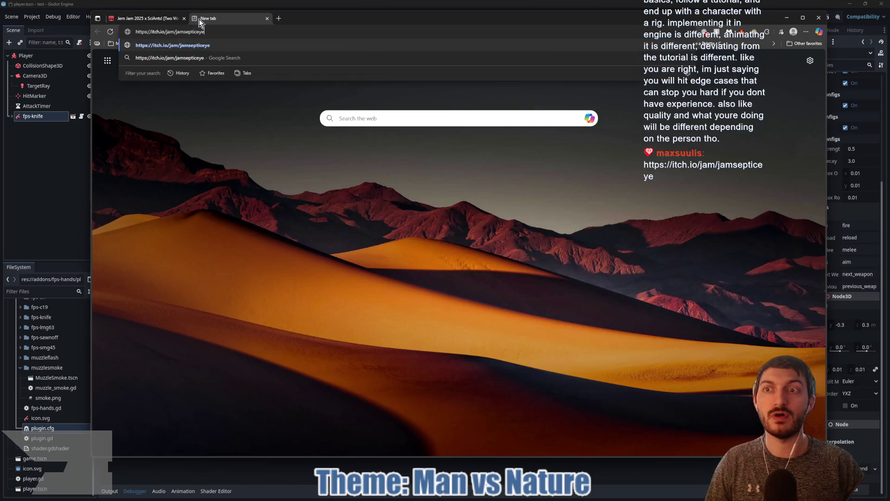
{"action": "type", "text": "itch.io/jam/jamsepticeye"}
{"action": "key", "text": "Return"}
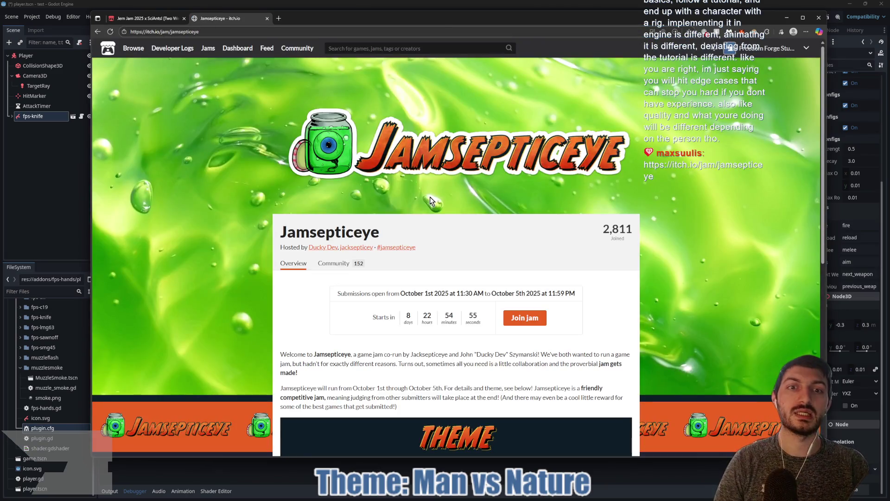
Scroll through the Jamsepticeye page's October 1st–5th dates, countdown and details
{"action": "scroll", "coordinate": [427, 196], "scroll_direction": "down", "scroll_amount": 1}
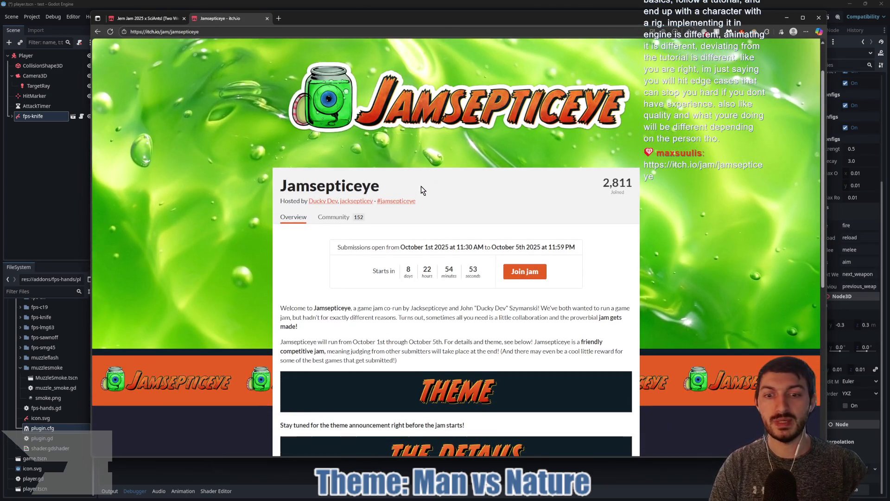
{"action": "scroll", "coordinate": [421, 186], "scroll_direction": "down", "scroll_amount": 1}
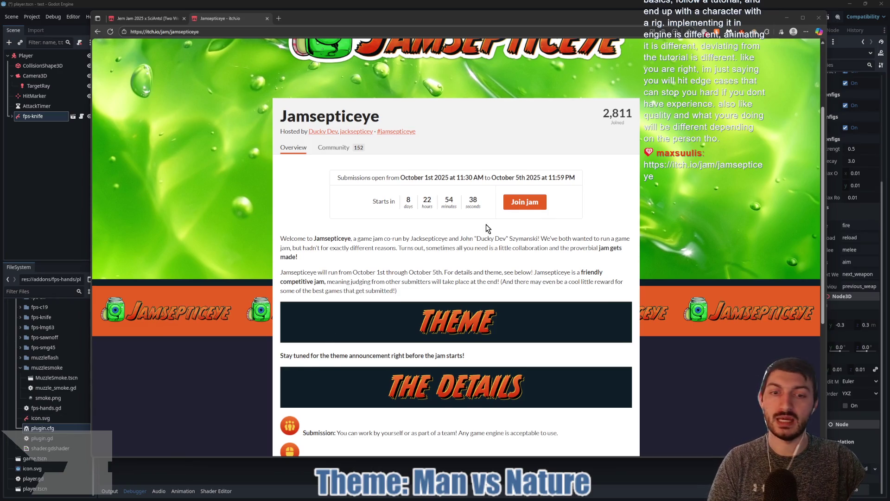
{"action": "scroll", "coordinate": [485, 226], "scroll_direction": "down", "scroll_amount": 3}
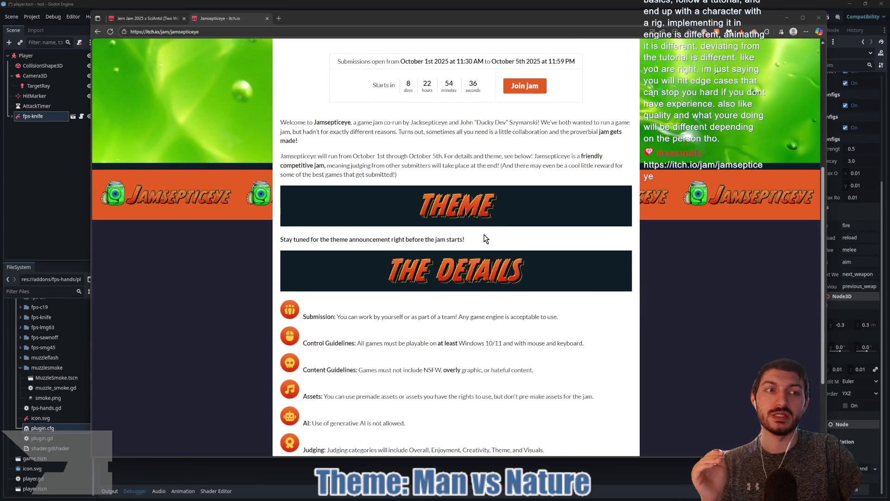
{"action": "scroll", "coordinate": [479, 239], "scroll_direction": "down", "scroll_amount": 3}
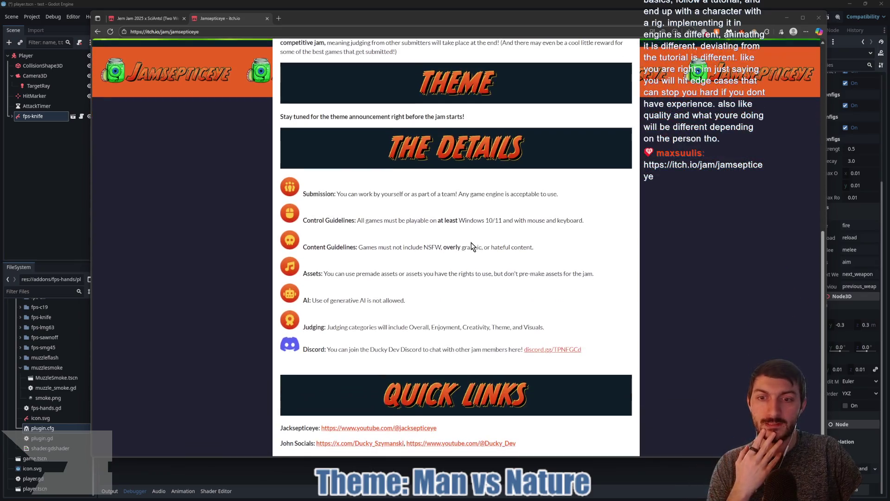
{"action": "scroll", "coordinate": [464, 244], "scroll_direction": "up", "scroll_amount": 3}
{"action": "scroll", "coordinate": [461, 245], "scroll_direction": "up", "scroll_amount": 3}
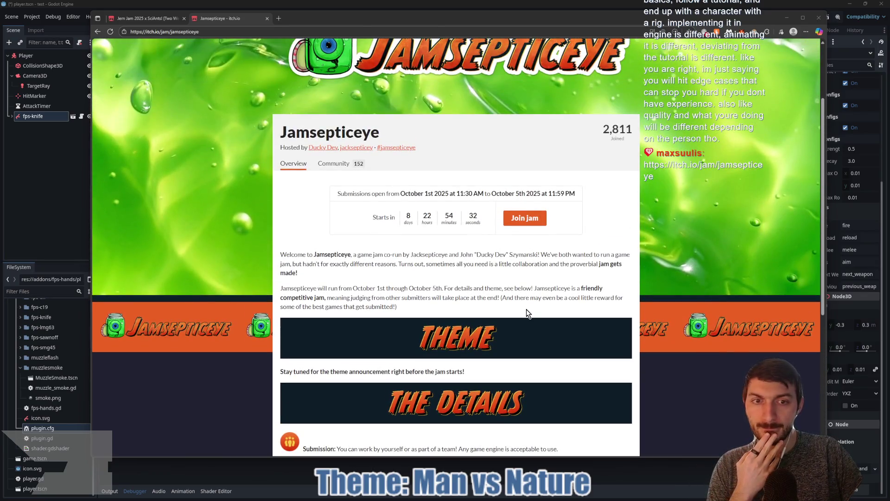
{"action": "scroll", "coordinate": [527, 308], "scroll_direction": "down", "scroll_amount": 1}
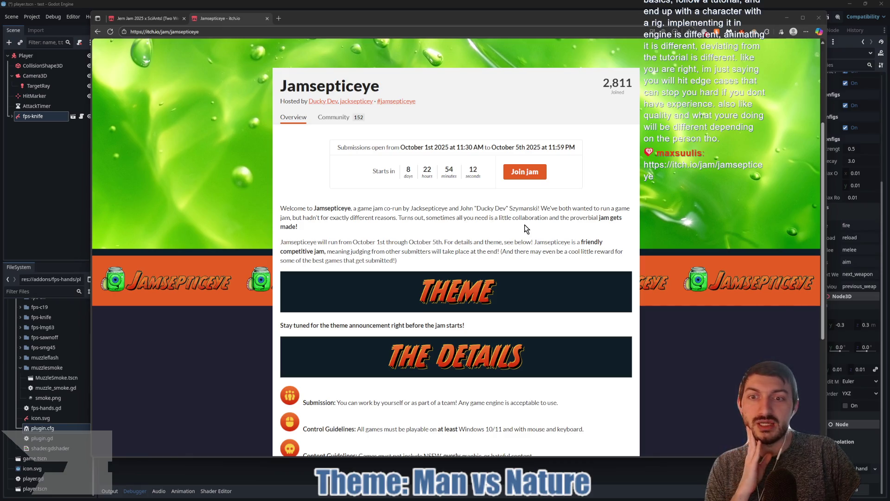
{"action": "scroll", "coordinate": [394, 204], "scroll_direction": "down", "scroll_amount": 1}
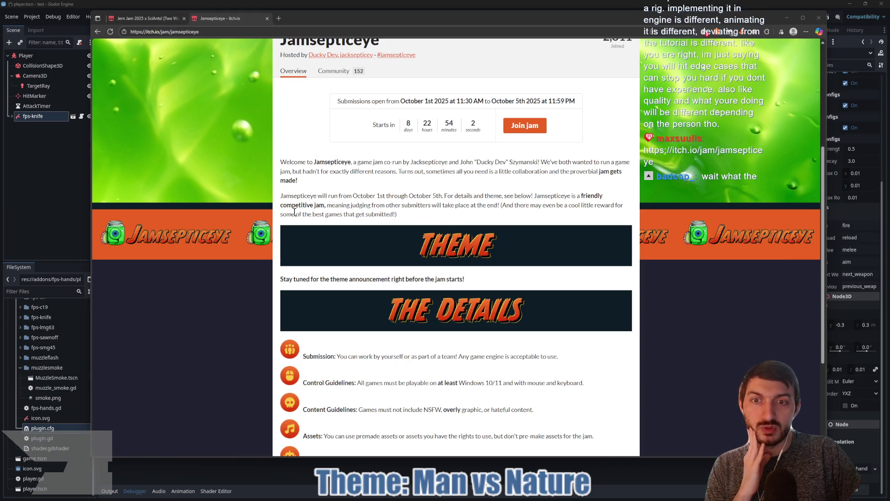
{"action": "scroll", "coordinate": [371, 213], "scroll_direction": "down", "scroll_amount": 2}
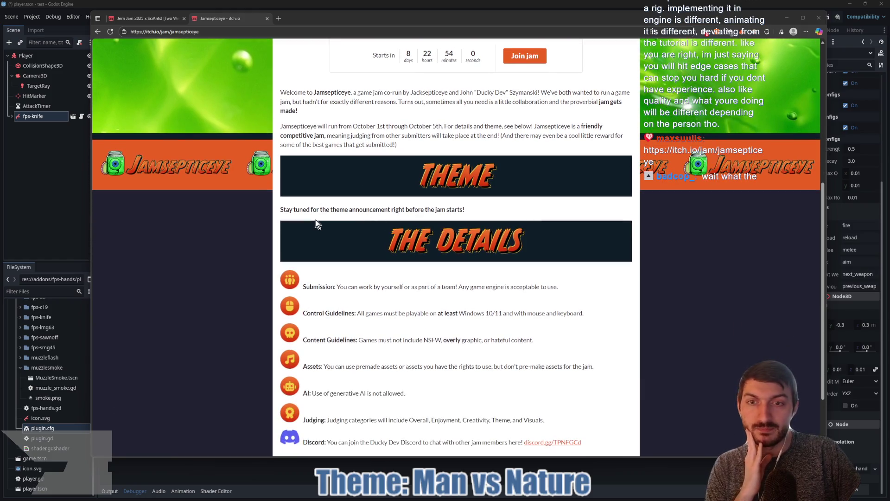
{"action": "scroll", "coordinate": [315, 221], "scroll_direction": "down", "scroll_amount": 2}
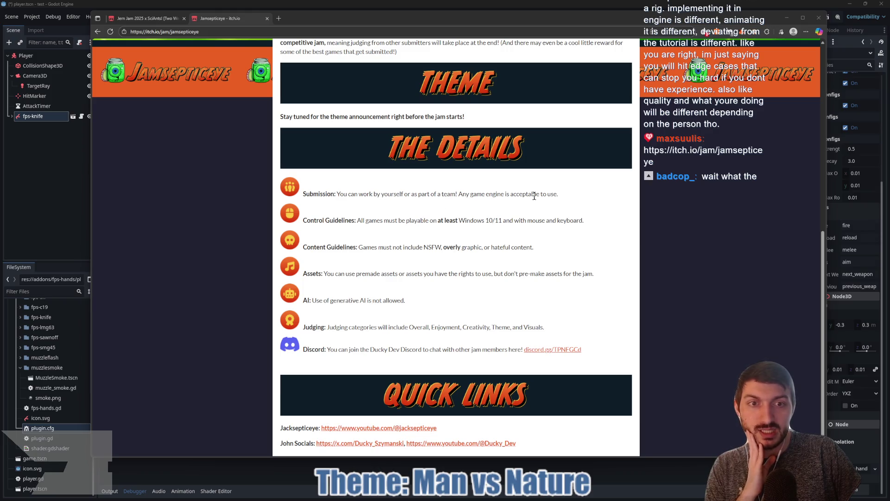
Highlight the Submission rule and the Windows 10/11 mouse-and-keyboard requirement while reading
{"action": "left_click_drag", "start_coordinate": [559, 195], "coordinate": [417, 198]}
{"action": "left_click", "coordinate": [388, 213]}
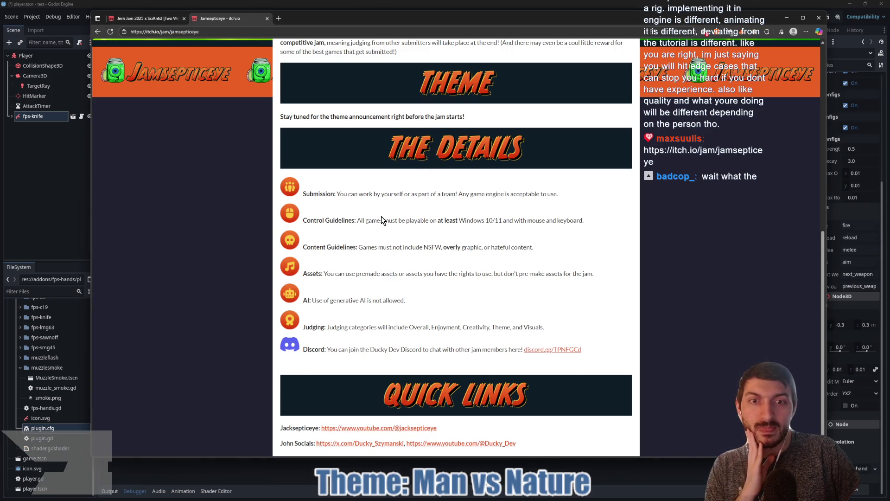
{"action": "mouse_move", "coordinate": [465, 221]}
{"action": "left_mouse_down"}
{"action": "mouse_move", "coordinate": [519, 220]}
{"action": "mouse_move", "coordinate": [534, 246]}
{"action": "mouse_move", "coordinate": [567, 221]}
{"action": "left_mouse_up"}
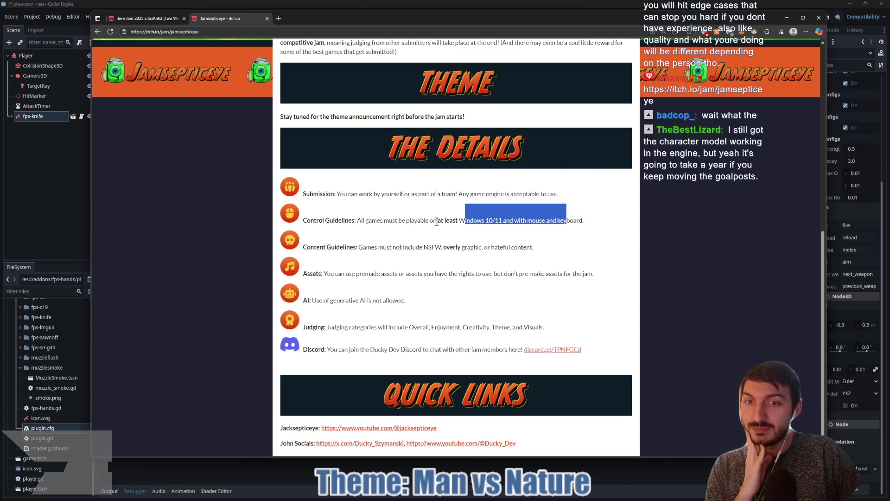
{"action": "left_click", "coordinate": [371, 254]}
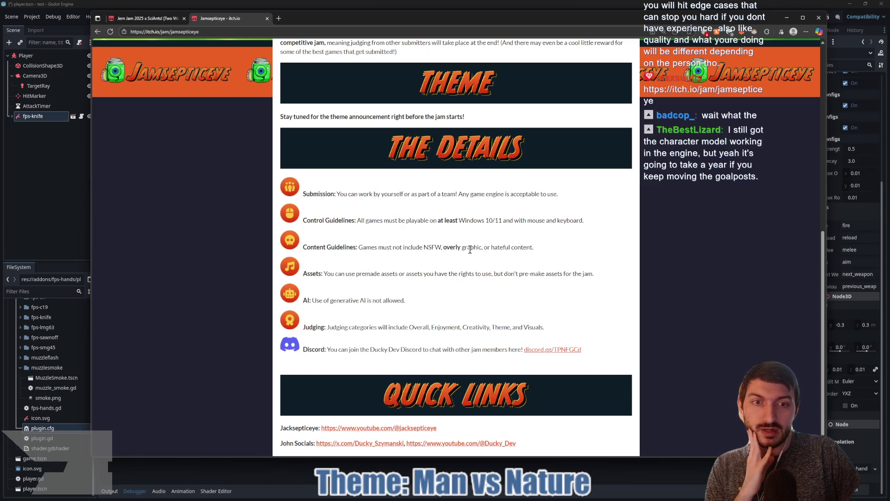
{"action": "left_click", "coordinate": [362, 274]}
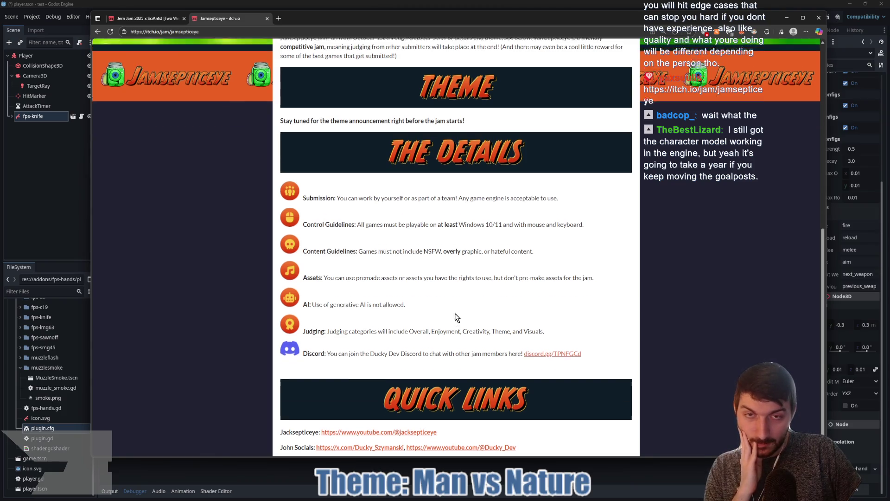
{"action": "scroll", "coordinate": [454, 314], "scroll_direction": "up", "scroll_amount": 6}
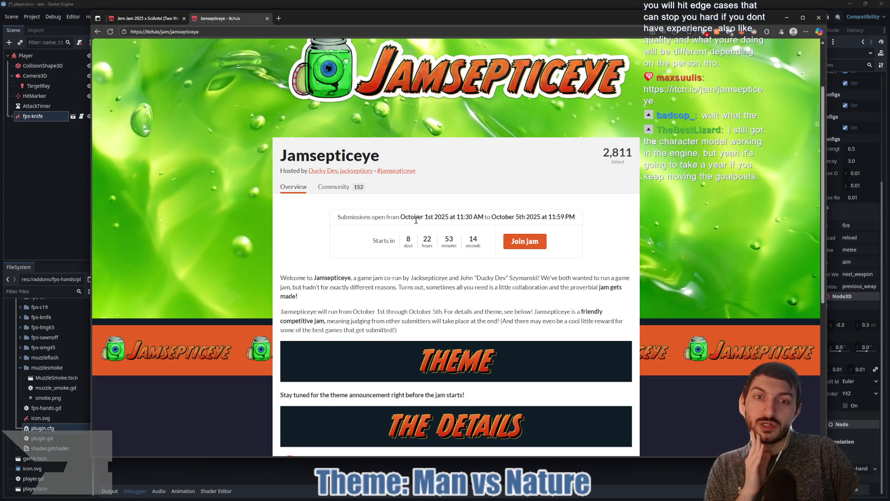
{"action": "mouse_move", "coordinate": [416, 220]}
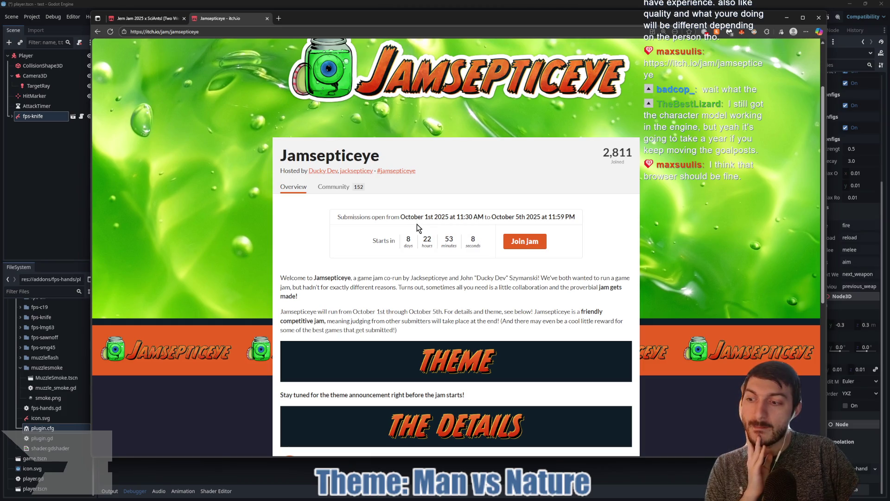
Open the Rabbit Jam page in another tab via 'rabbit', then return to the Jamsepticeye tab
{"action": "left_click", "coordinate": [279, 19]}
{"action": "type", "text": "rabbit"}
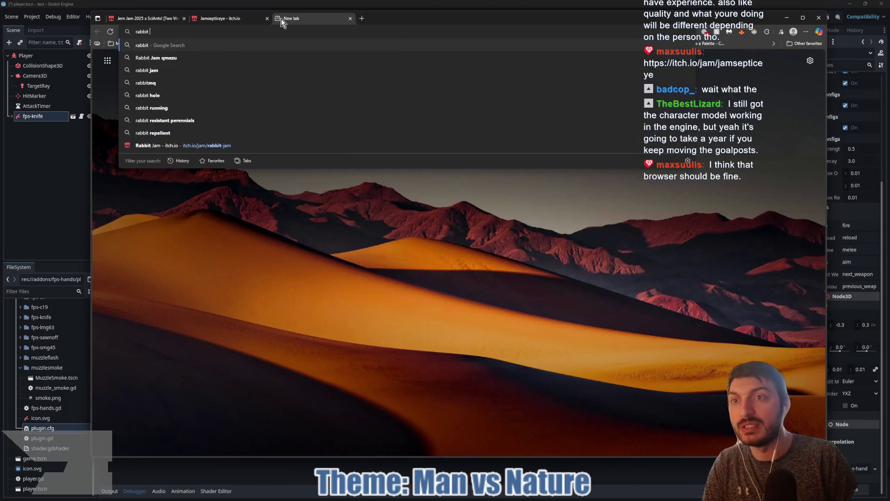
{"action": "key", "text": "Return"}
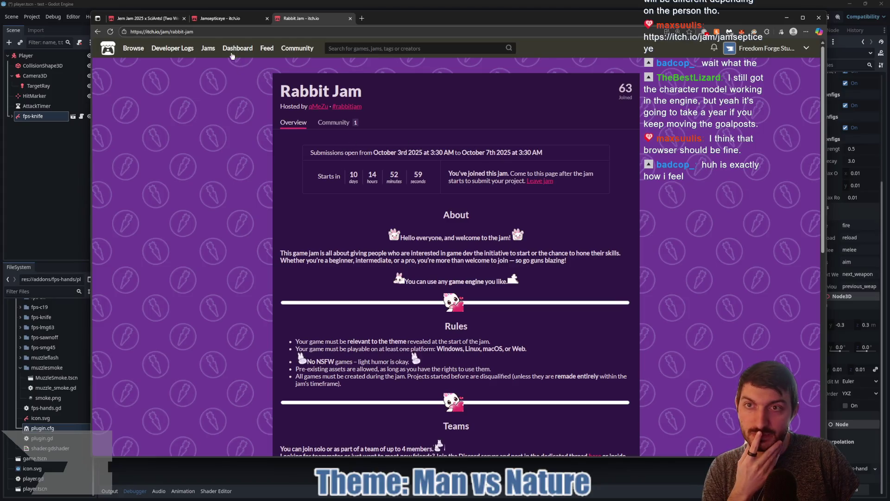
{"action": "left_click", "coordinate": [229, 20]}
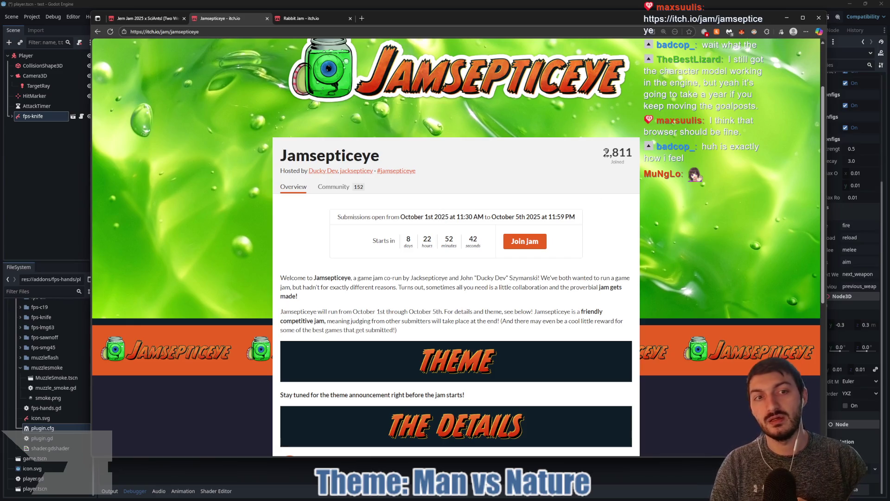
Highlight Jamsepticeye's 2,811 joined count, scroll its page, then switch to the Rabbit Jam tab
{"action": "mouse_move", "coordinate": [602, 151]}
{"action": "left_mouse_down"}
{"action": "mouse_move", "coordinate": [637, 158]}
{"action": "mouse_move", "coordinate": [625, 177]}
{"action": "left_mouse_up"}
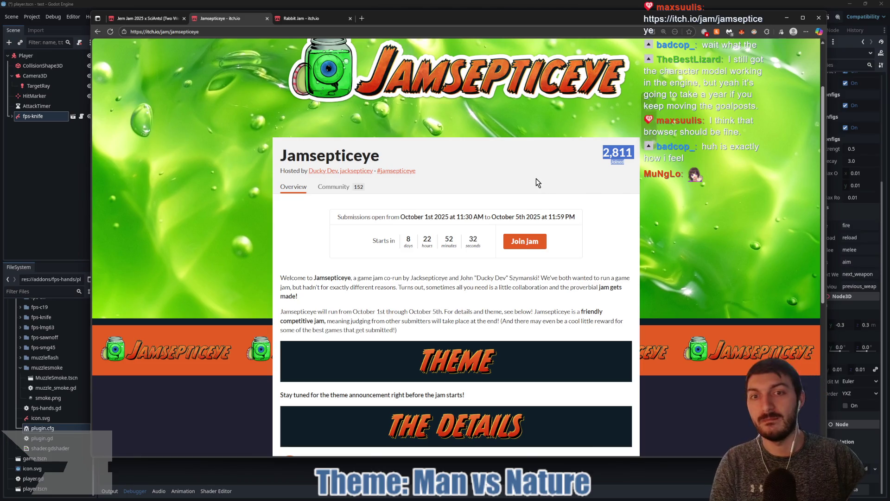
{"action": "left_click", "coordinate": [558, 183]}
{"action": "scroll", "coordinate": [559, 183], "scroll_direction": "down", "scroll_amount": 3}
{"action": "scroll", "coordinate": [560, 185], "scroll_direction": "down", "scroll_amount": 3}
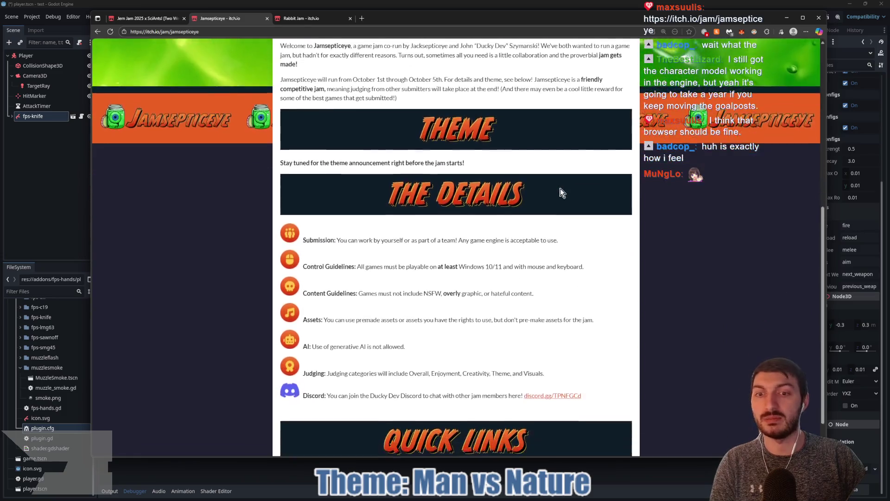
{"action": "scroll", "coordinate": [565, 199], "scroll_direction": "up", "scroll_amount": 5}
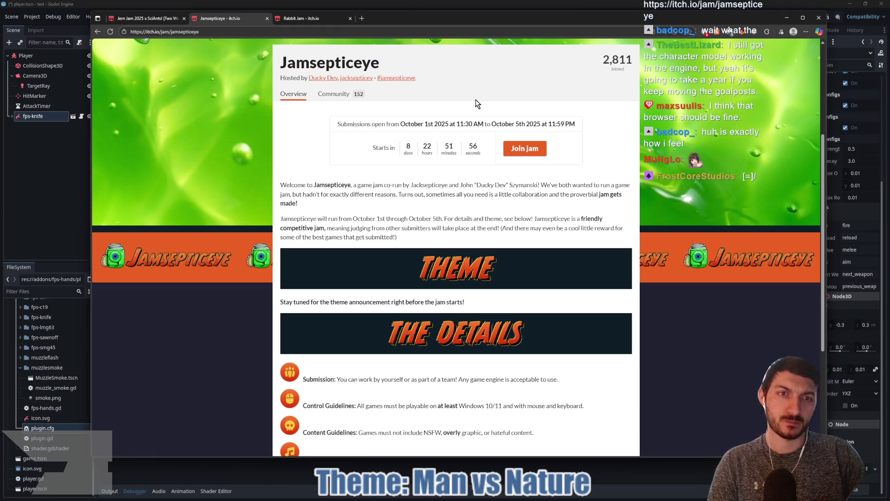
{"action": "left_click", "coordinate": [307, 18]}
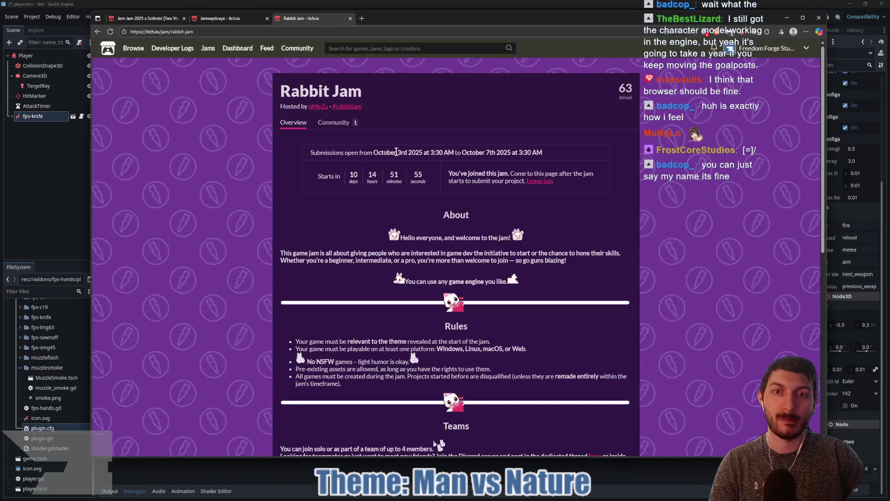
Highlight the Rabbit Jam's October 3rd start date, then switch back to the Jamsepticeye tab
{"action": "left_click_drag", "start_coordinate": [397, 152], "coordinate": [416, 152]}
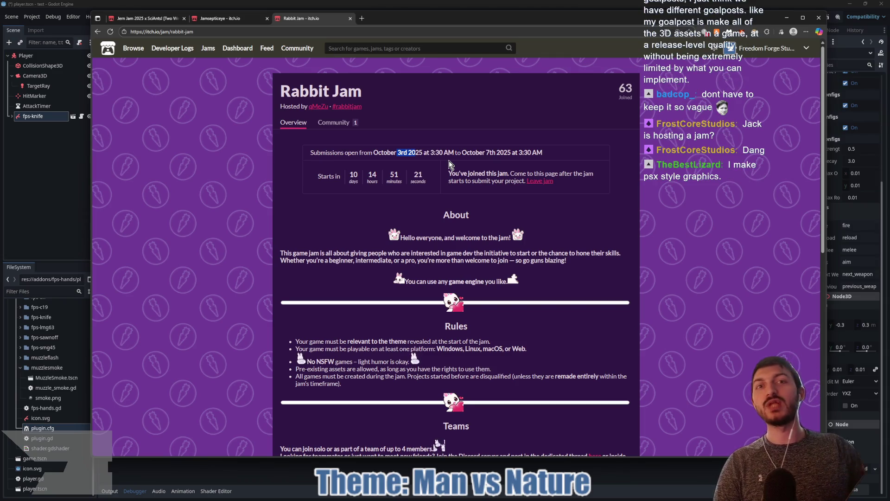
{"action": "key", "text": "ctrl+shift+Tab"}
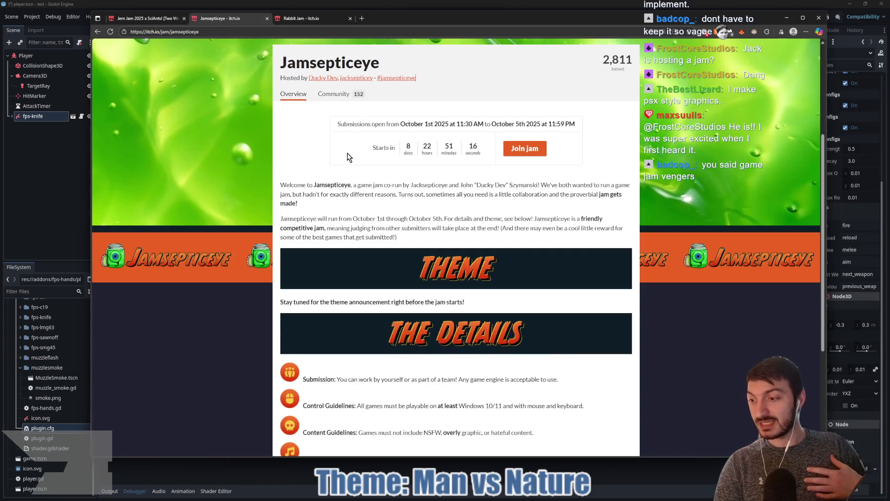
Join the Jamsepticeye jam, bringing it to 2,813 joined, then switch to the Rabbit Jam tab
{"action": "key", "text": "Tab"}
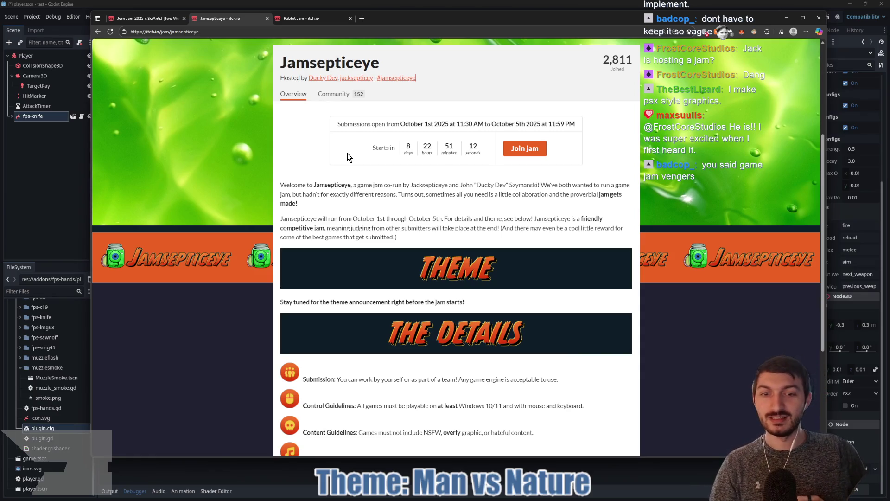
{"action": "left_click", "coordinate": [347, 153]}
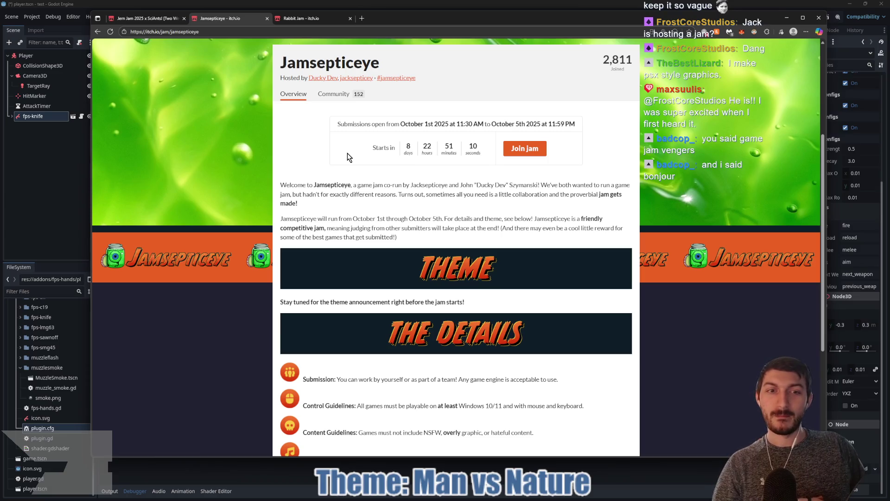
{"action": "left_click", "coordinate": [347, 153]}
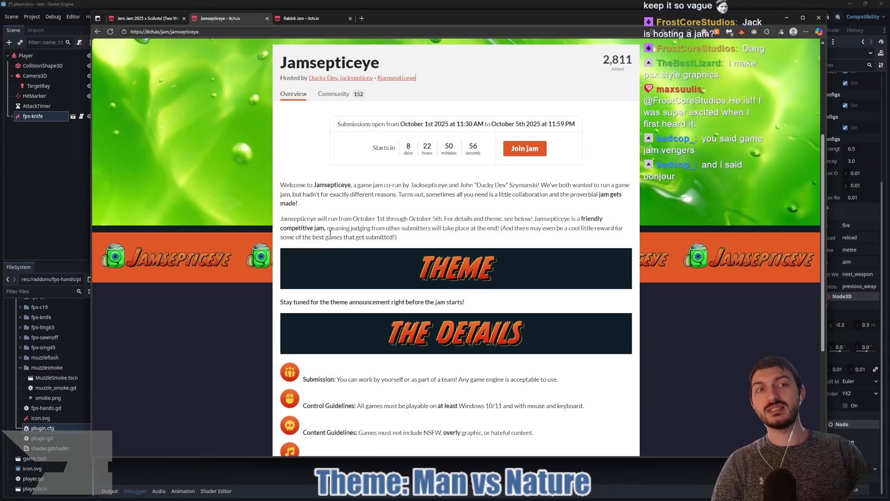
{"action": "scroll", "coordinate": [582, 178], "scroll_direction": "up", "scroll_amount": 3}
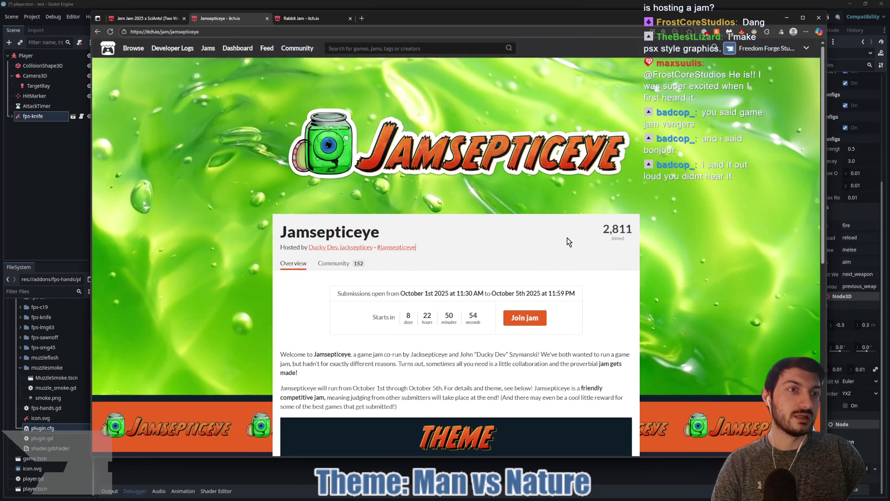
{"action": "scroll", "coordinate": [567, 238], "scroll_direction": "down", "scroll_amount": 2}
{"action": "left_click", "coordinate": [526, 227]}
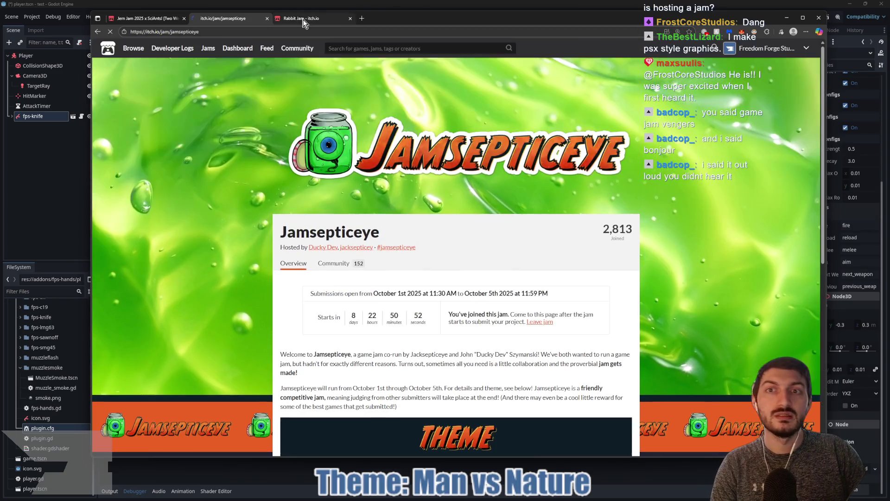
{"action": "left_click", "coordinate": [304, 21]}
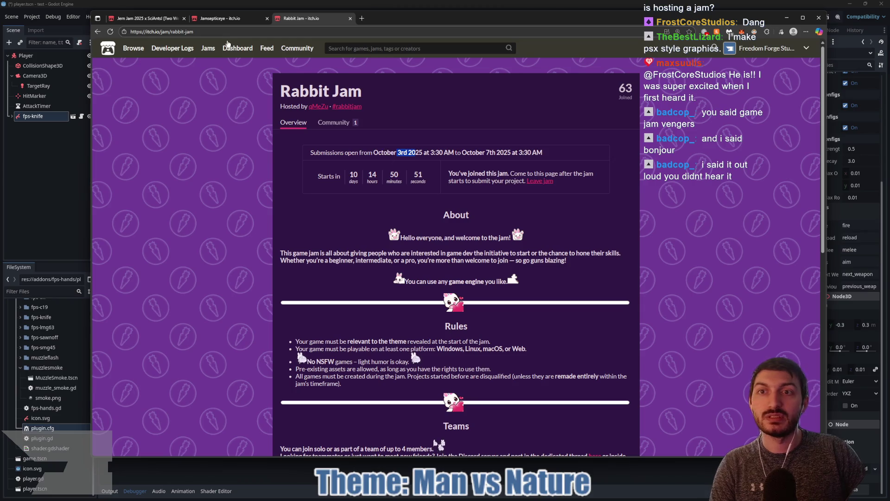
Return to the Jamsepticeye tab to see the joined confirmation
{"action": "left_click", "coordinate": [222, 18]}
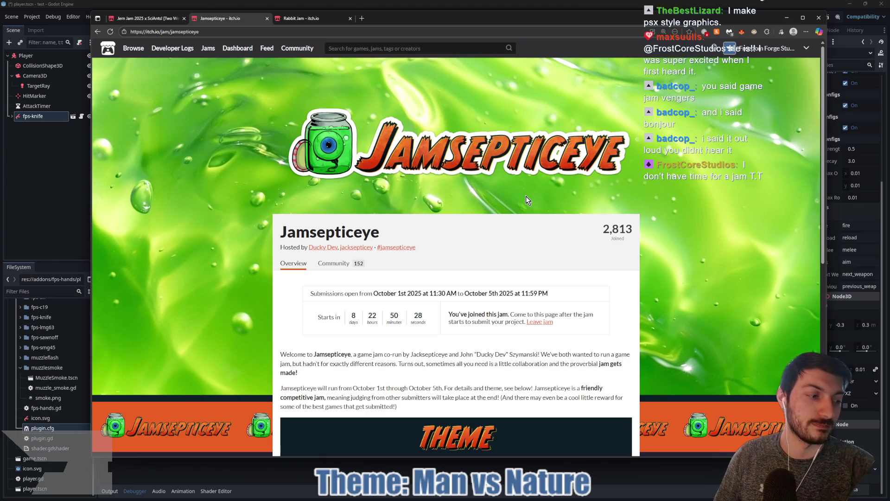
Read the jam intro, October schedule and Submission rule, highlighting passages along the way
{"action": "scroll", "coordinate": [454, 219], "scroll_direction": "down", "scroll_amount": 3}
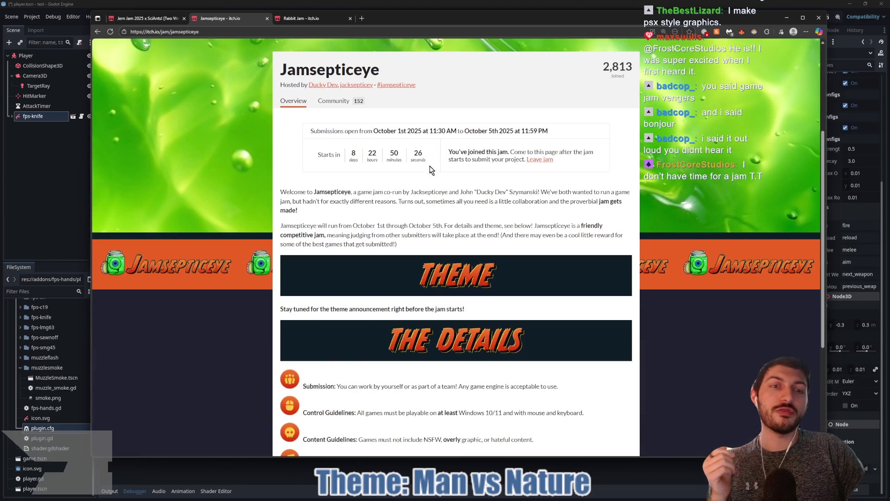
{"action": "left_click_drag", "start_coordinate": [318, 202], "coordinate": [429, 249]}
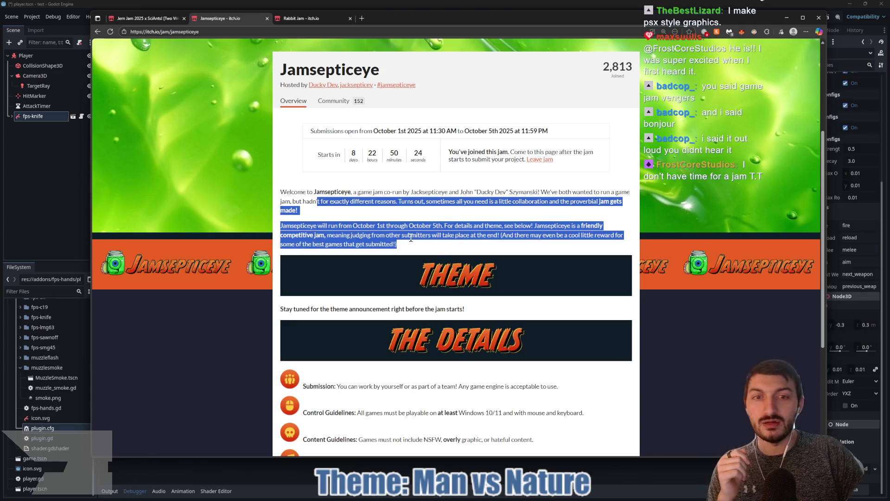
{"action": "left_click", "coordinate": [408, 225]}
{"action": "left_click_drag", "start_coordinate": [375, 226], "coordinate": [533, 227]}
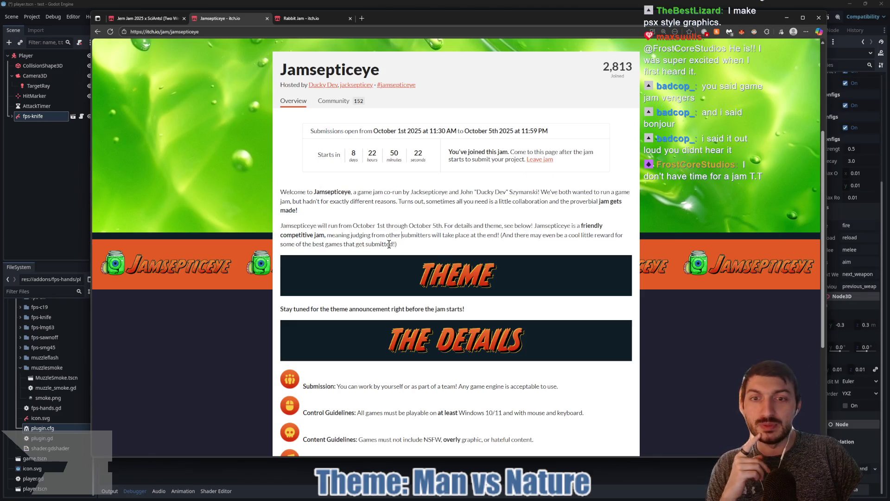
{"action": "left_click_drag", "start_coordinate": [360, 225], "coordinate": [482, 232]}
{"action": "scroll", "coordinate": [483, 232], "scroll_direction": "down", "scroll_amount": 4}
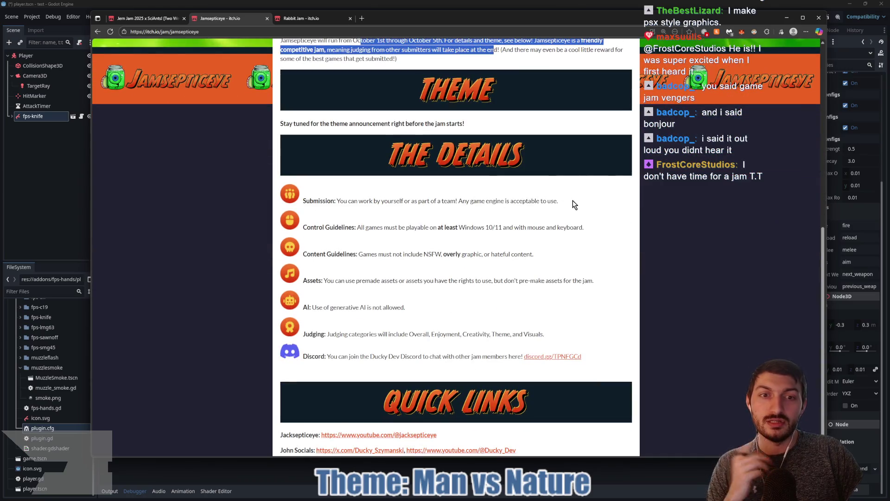
{"action": "left_click_drag", "start_coordinate": [574, 203], "coordinate": [397, 202]}
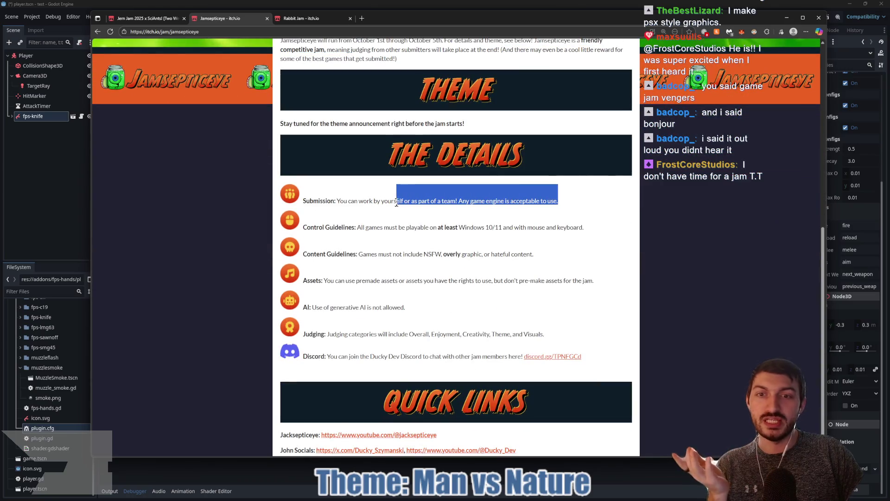
{"action": "left_click", "coordinate": [350, 204]}
{"action": "left_click_drag", "start_coordinate": [347, 204], "coordinate": [339, 204]}
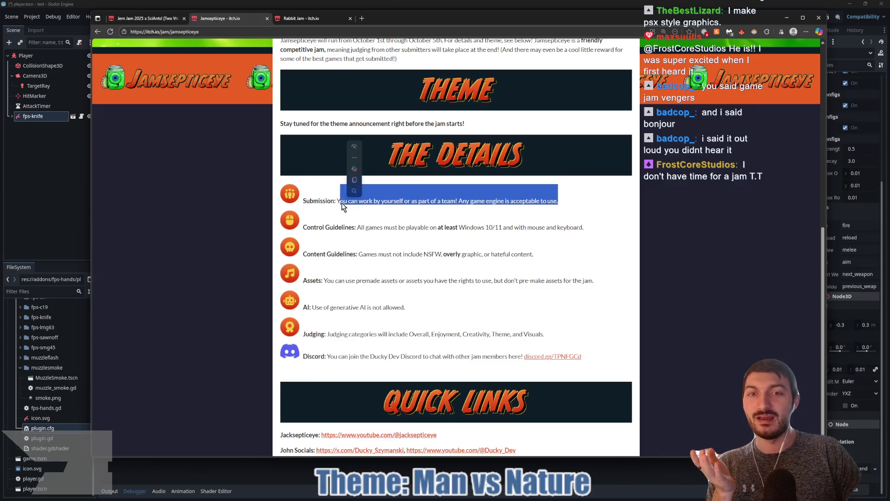
{"action": "scroll", "coordinate": [446, 219], "scroll_direction": "up", "scroll_amount": 4}
{"action": "scroll", "coordinate": [440, 251], "scroll_direction": "up", "scroll_amount": 3}
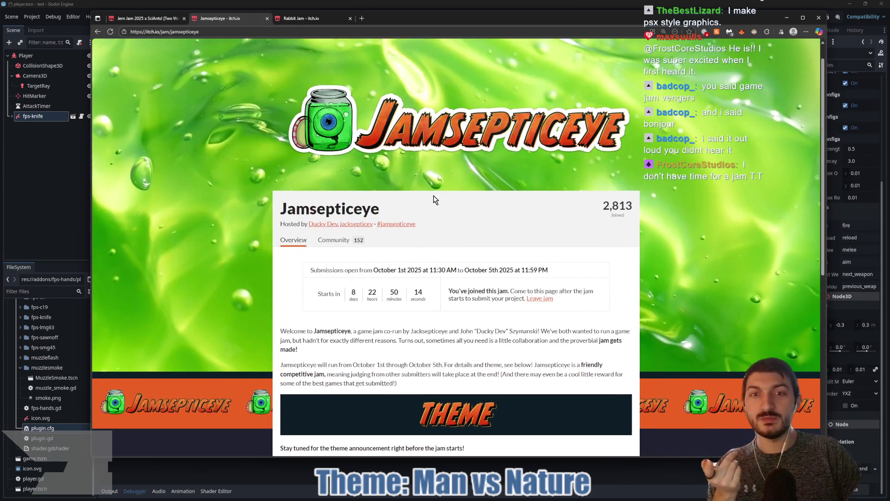
{"action": "scroll", "coordinate": [438, 245], "scroll_direction": "down", "scroll_amount": 2}
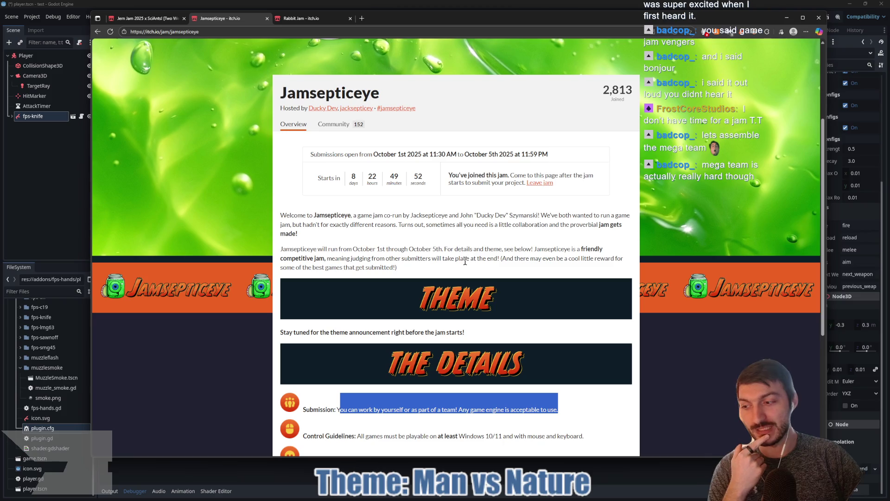
Review the theme announcement sentence, then bring Godot's Input Map settings back to the front
{"action": "left_click", "coordinate": [446, 225]}
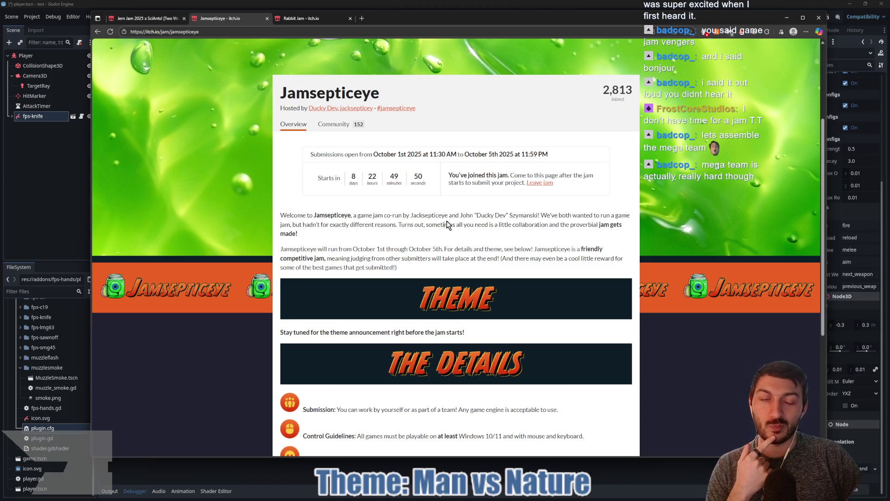
{"action": "scroll", "coordinate": [442, 254], "scroll_direction": "down", "scroll_amount": 1}
{"action": "scroll", "coordinate": [442, 255], "scroll_direction": "down", "scroll_amount": 4}
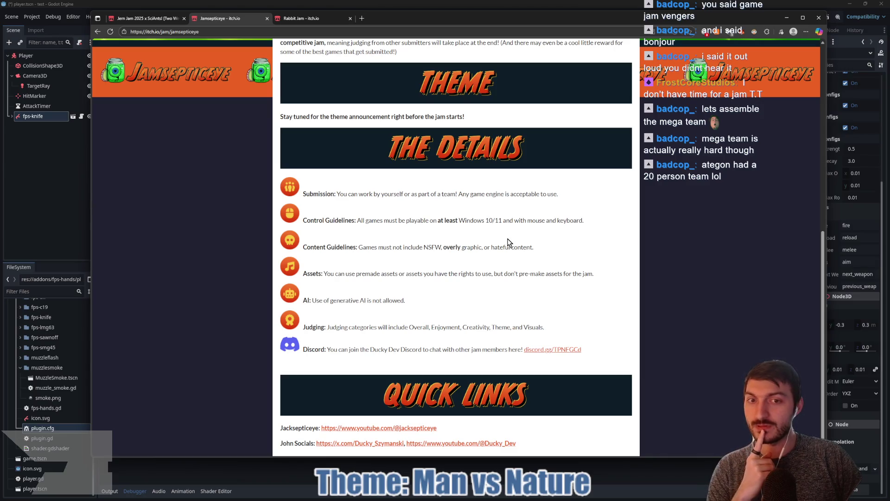
{"action": "scroll", "coordinate": [509, 242], "scroll_direction": "up", "scroll_amount": 6}
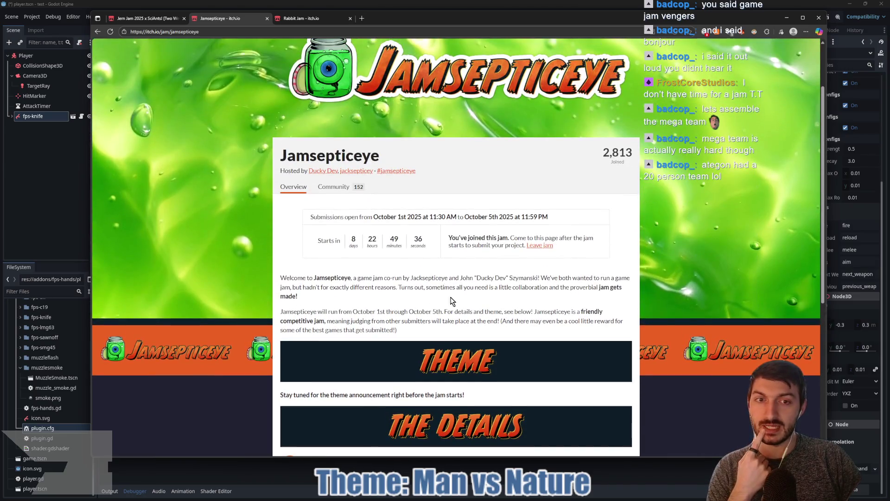
{"action": "scroll", "coordinate": [432, 288], "scroll_direction": "down", "scroll_amount": 3}
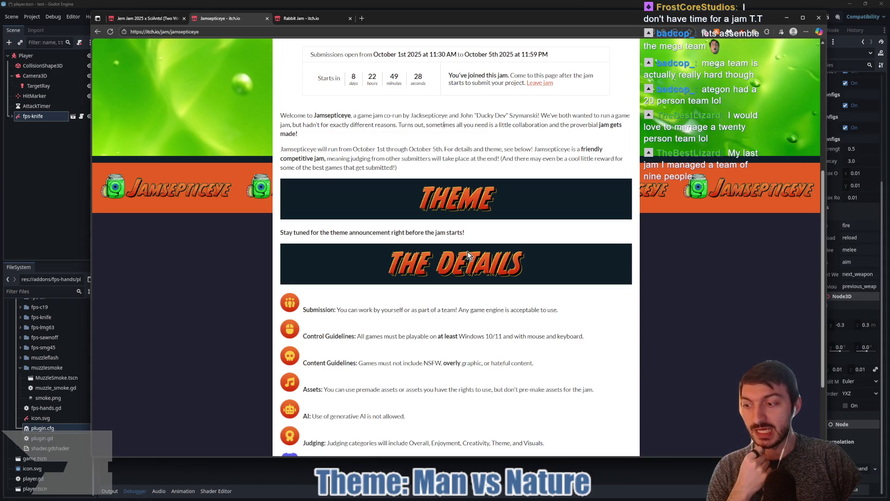
{"action": "left_click_drag", "start_coordinate": [465, 233], "coordinate": [287, 235]}
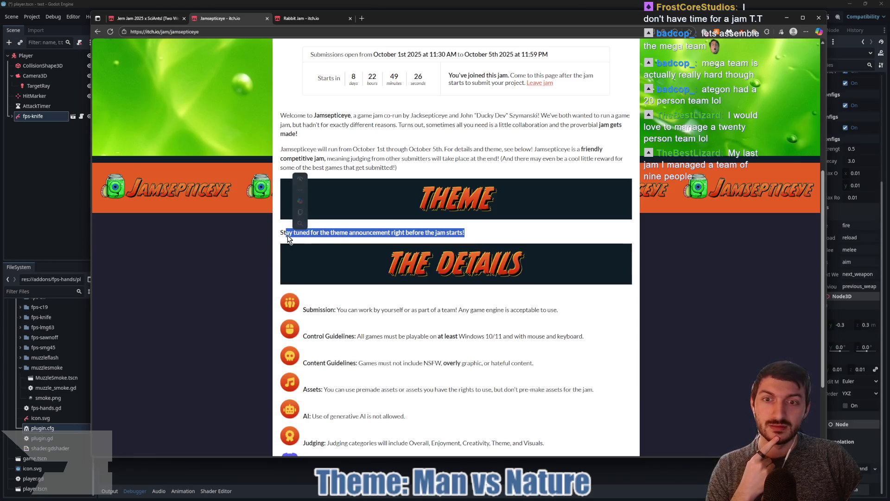
{"action": "left_click", "coordinate": [481, 135]}
{"action": "scroll", "coordinate": [423, 223], "scroll_direction": "up", "scroll_amount": 2}
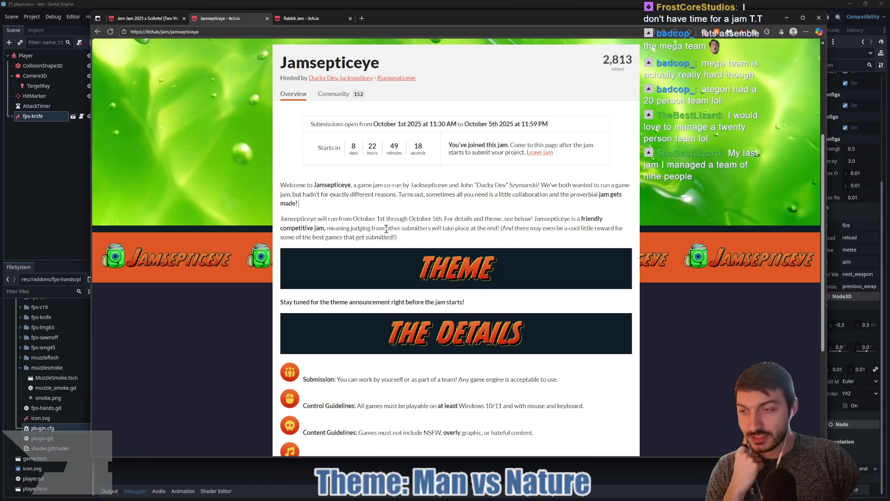
{"action": "left_click", "coordinate": [45, 216]}
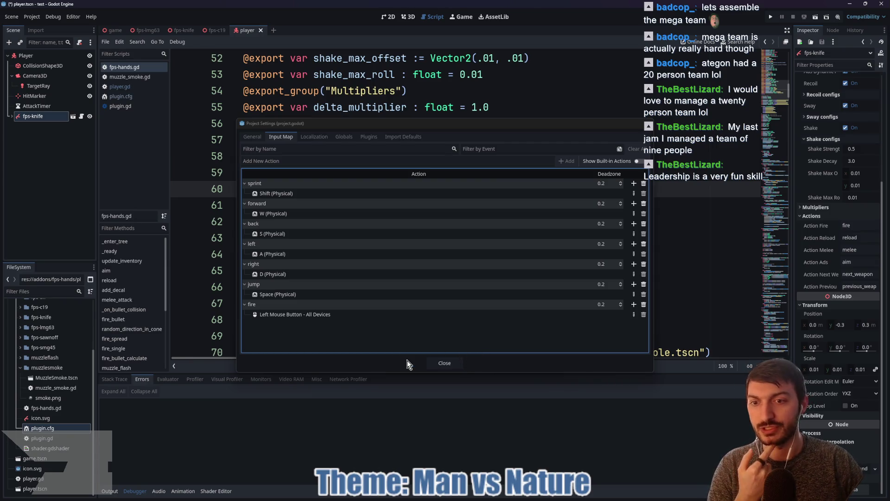
Add melee, aim, next_weapon and previous_weapon as new actions in the Input Map
{"action": "left_click", "coordinate": [327, 313]}
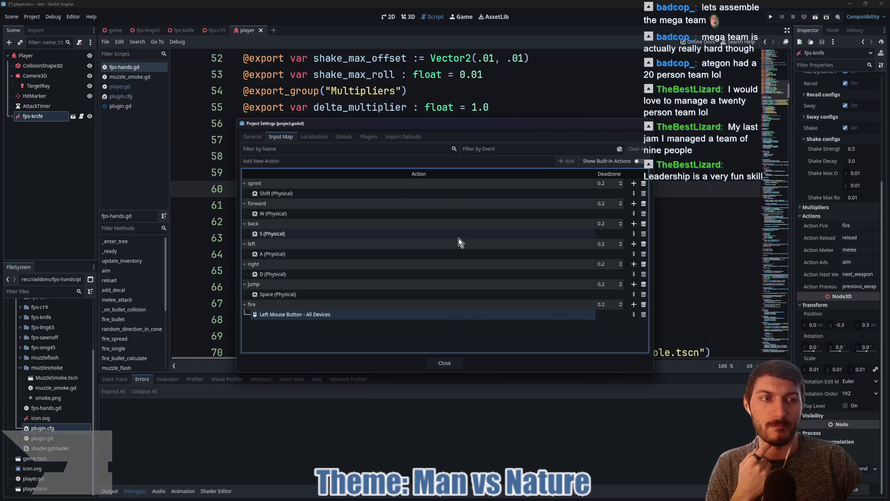
{"action": "left_click", "coordinate": [480, 161]}
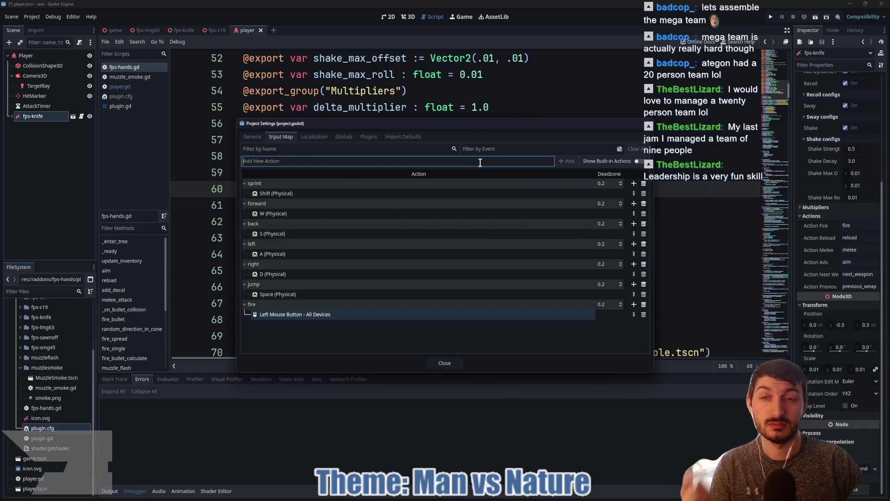
{"action": "type", "text": "melee"}
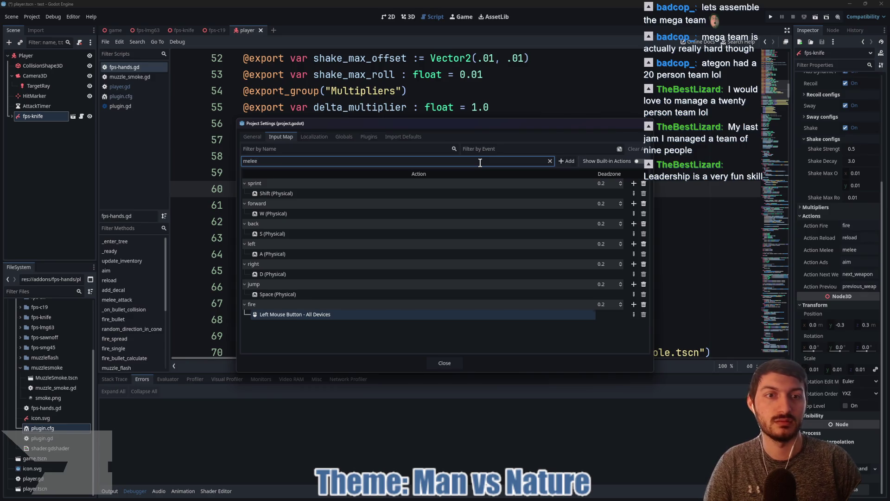
{"action": "key", "text": "Return"}
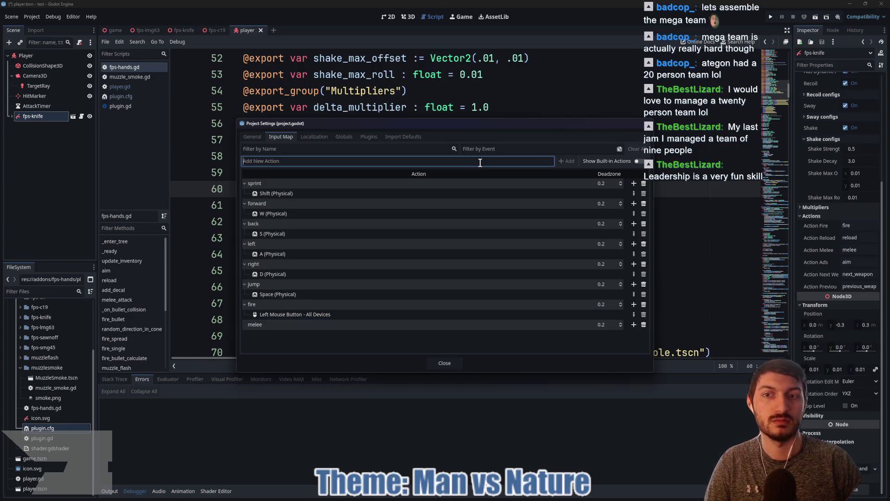
{"action": "type", "text": "aim"}
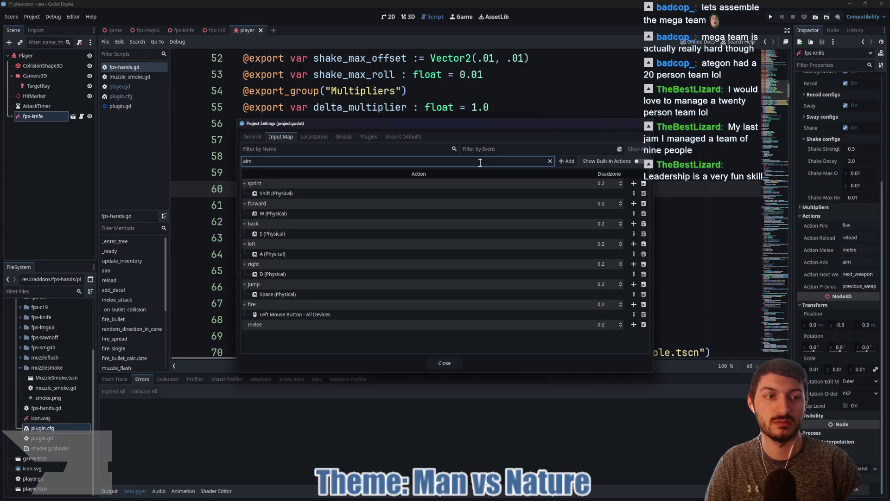
{"action": "key", "text": "Return"}
{"action": "type", "text": "next_weapon"}
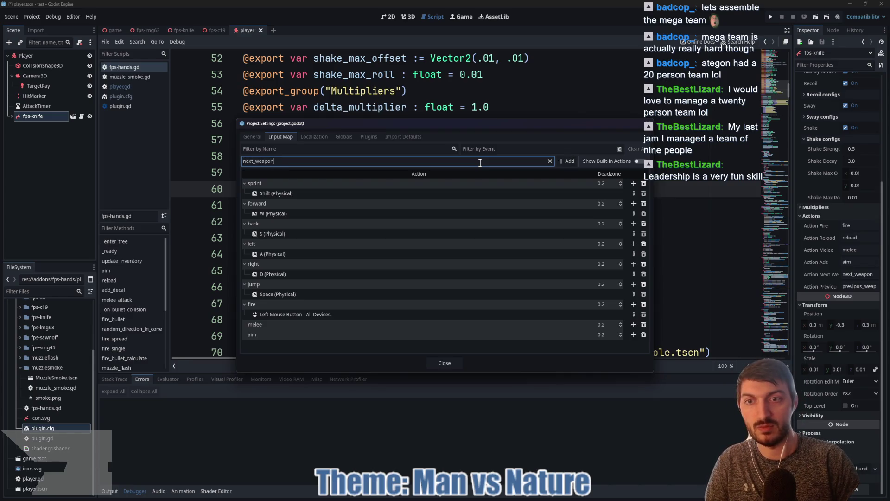
{"action": "key", "text": "Return"}
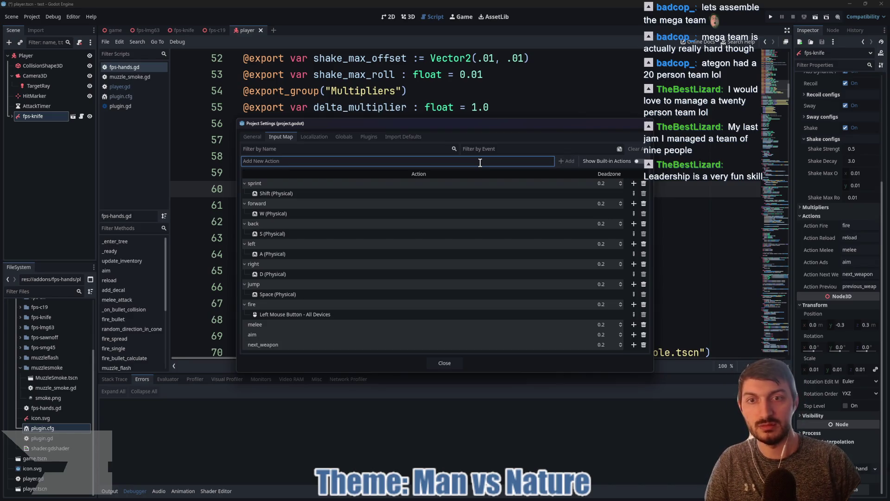
{"action": "type", "text": "pl"}
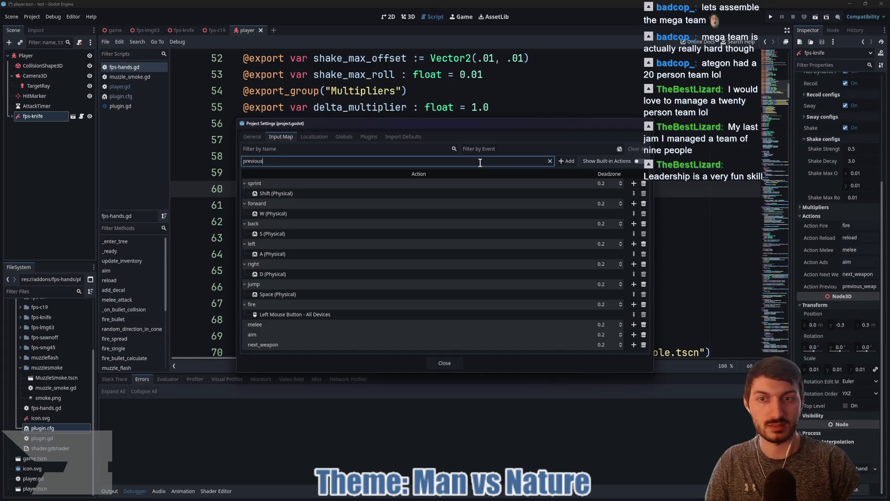
{"action": "key", "text": "Return"}
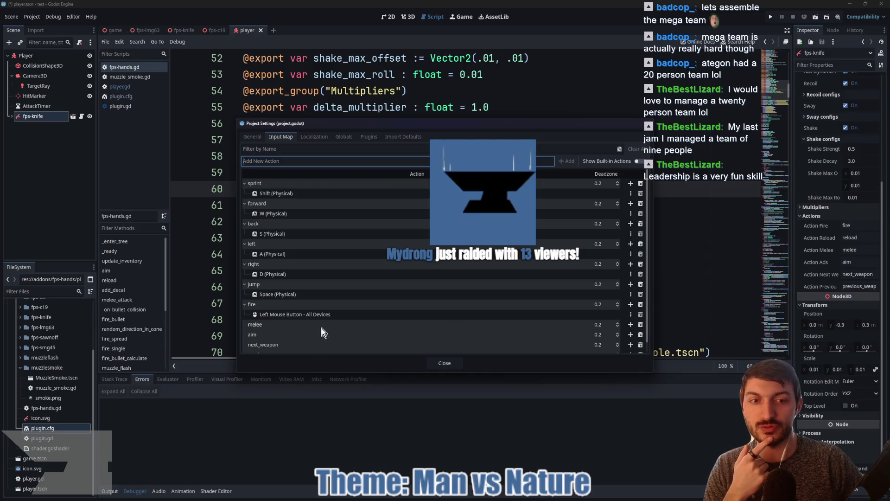
{"action": "scroll", "coordinate": [566, 303], "scroll_direction": "down", "scroll_amount": 1}
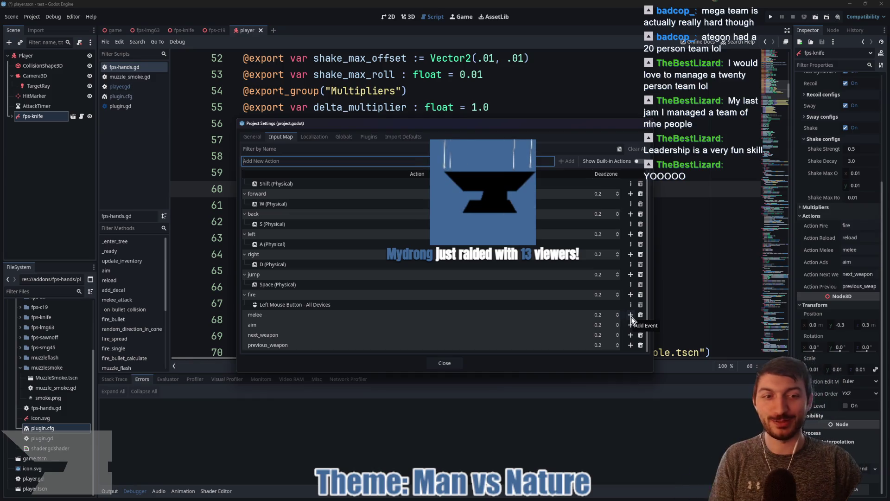
Bind melee to Kp 3 and aim to the right mouse button
{"action": "left_click", "coordinate": [630, 316]}
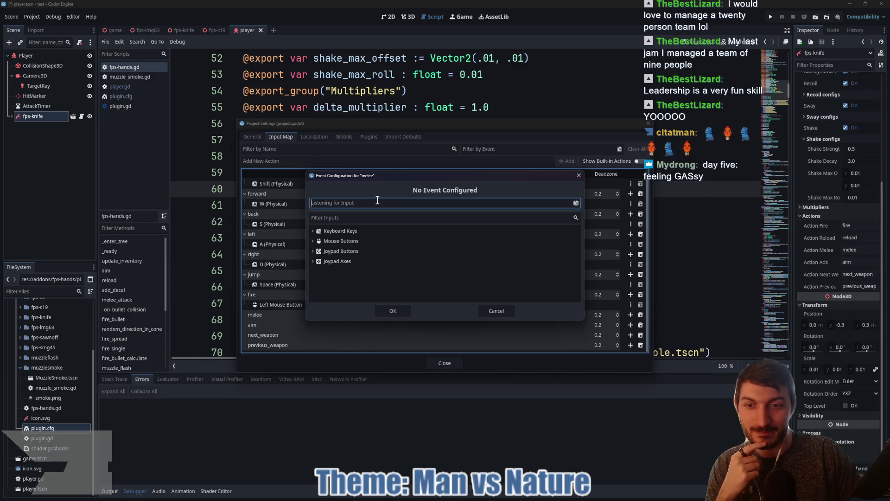
{"action": "key", "text": "KP_3"}
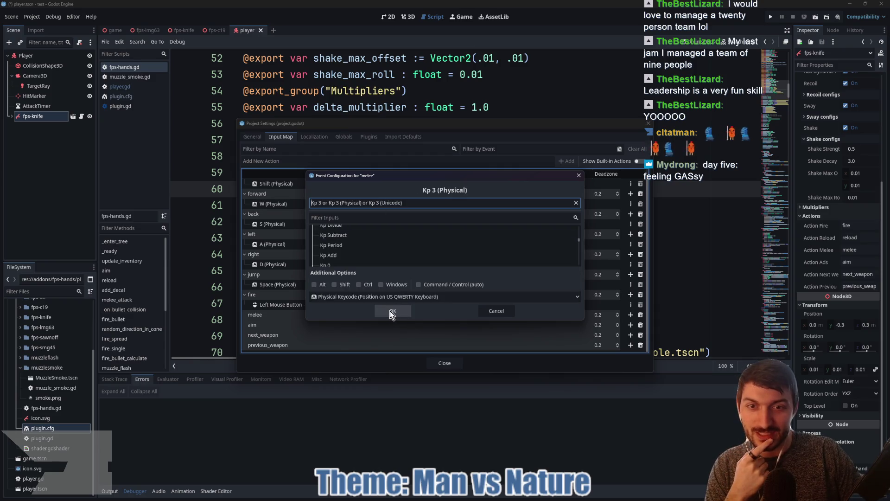
{"action": "left_click", "coordinate": [391, 311]}
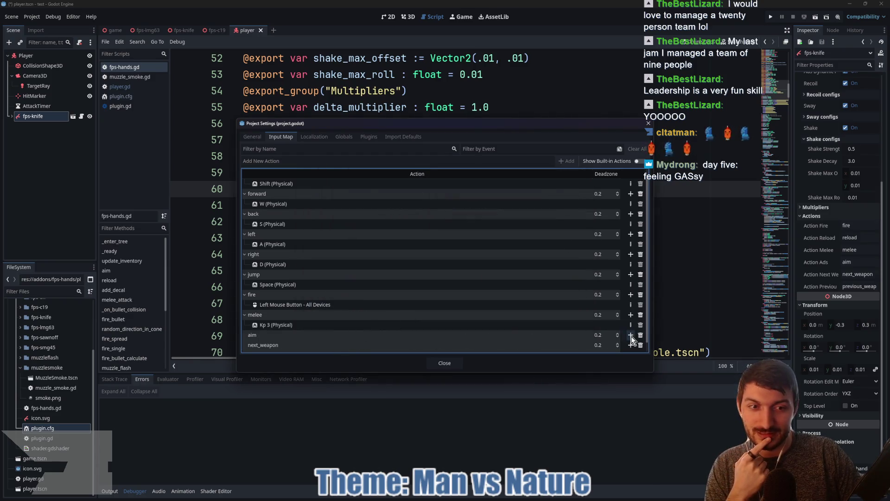
{"action": "left_click", "coordinate": [630, 335]}
{"action": "right_click", "coordinate": [410, 204]}
{"action": "left_click", "coordinate": [394, 308]}
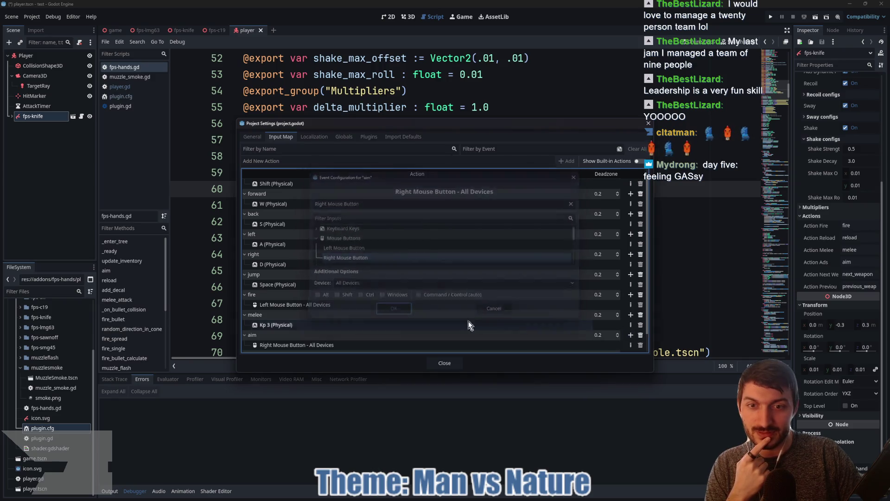
Bind next_weapon to Mouse Wheel Up and previous_weapon to Mouse Wheel Down, then close Project Settings
{"action": "scroll", "coordinate": [468, 321], "scroll_direction": "down", "scroll_amount": 1}
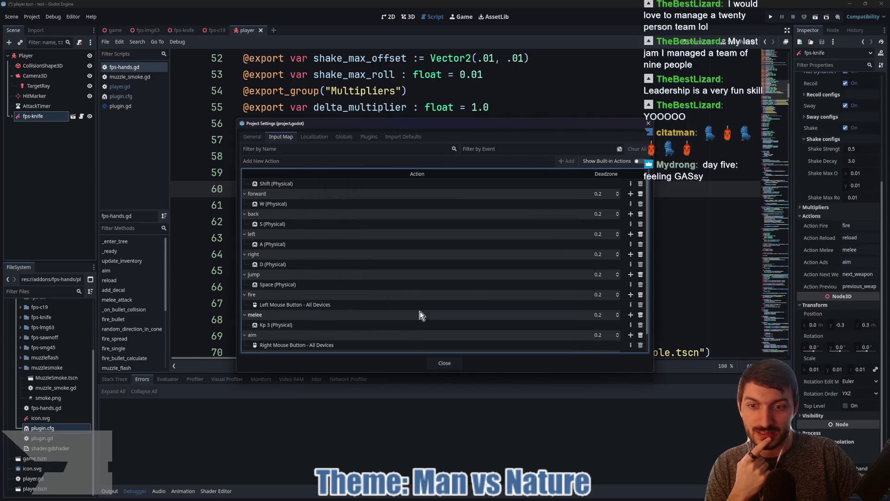
{"action": "left_click", "coordinate": [631, 335]}
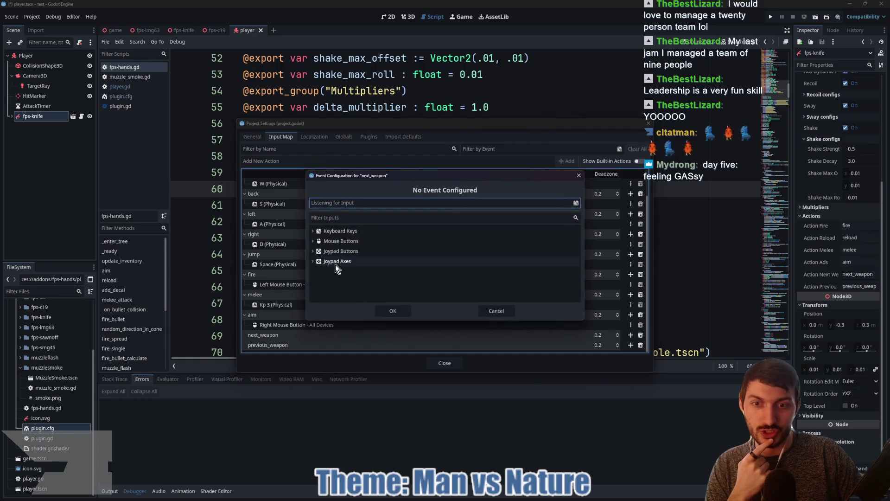
{"action": "left_click", "coordinate": [314, 241]}
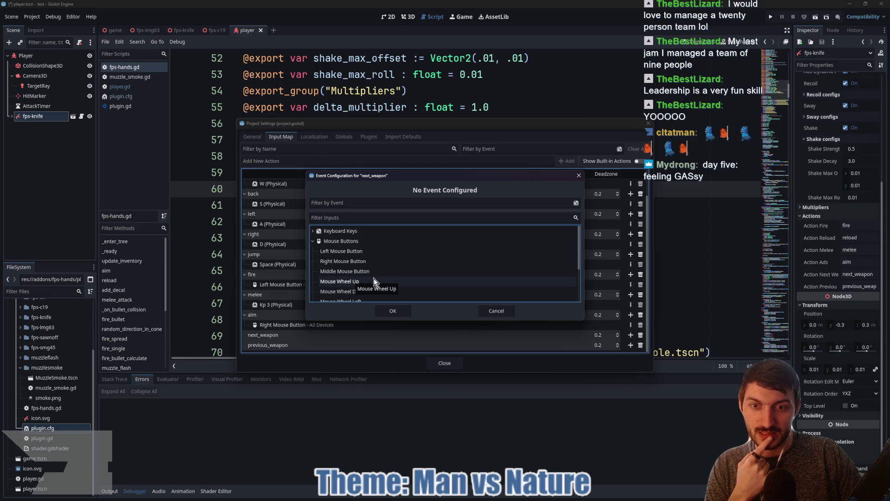
{"action": "left_click", "coordinate": [352, 282]}
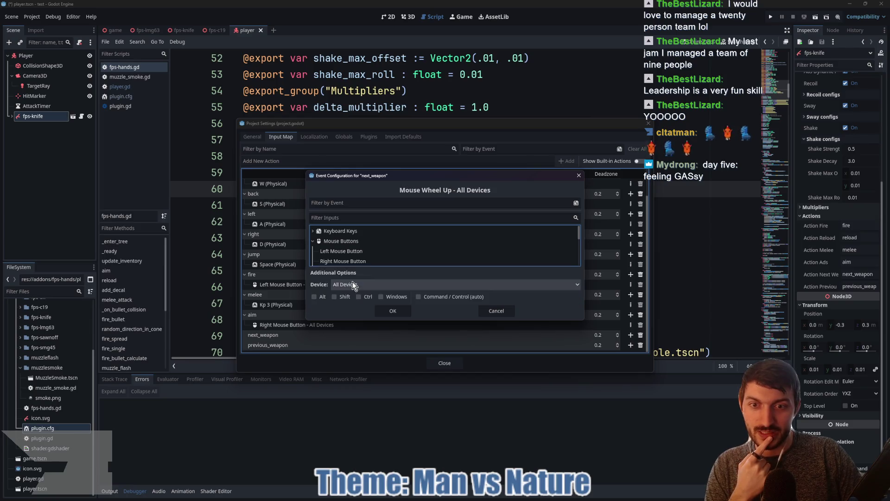
{"action": "left_click", "coordinate": [392, 314]}
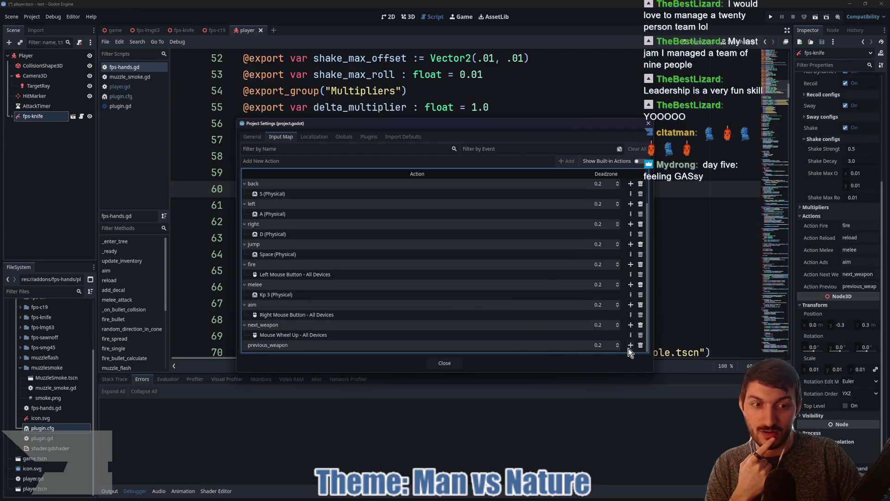
{"action": "left_click", "coordinate": [631, 345]}
{"action": "left_click", "coordinate": [313, 241]}
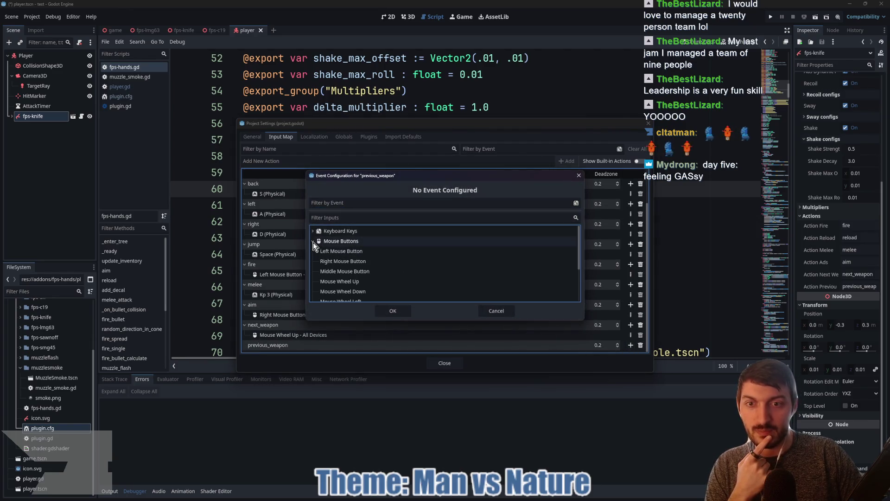
{"action": "left_click", "coordinate": [355, 291]}
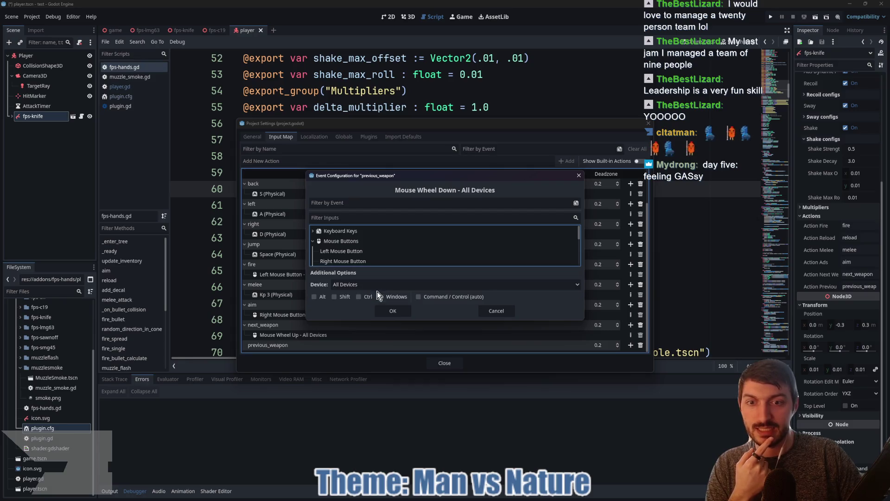
{"action": "left_click", "coordinate": [408, 309]}
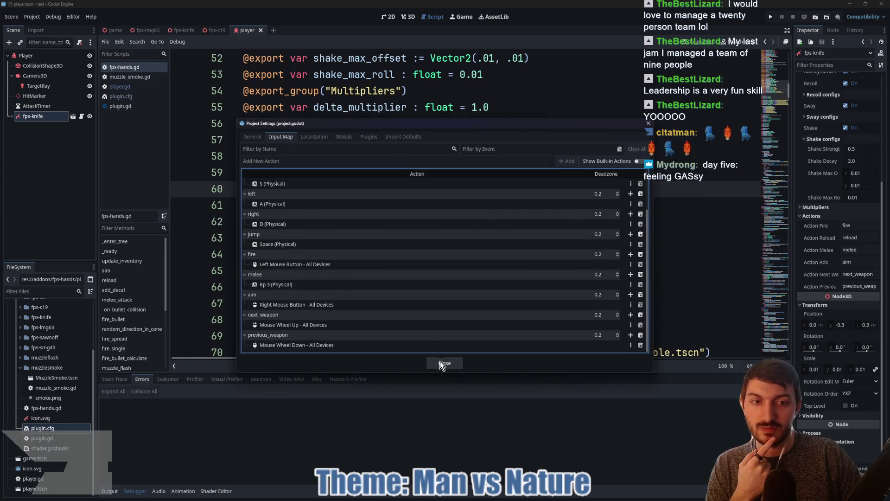
{"action": "left_click", "coordinate": [440, 360]}
{"action": "left_click", "coordinate": [431, 266]}
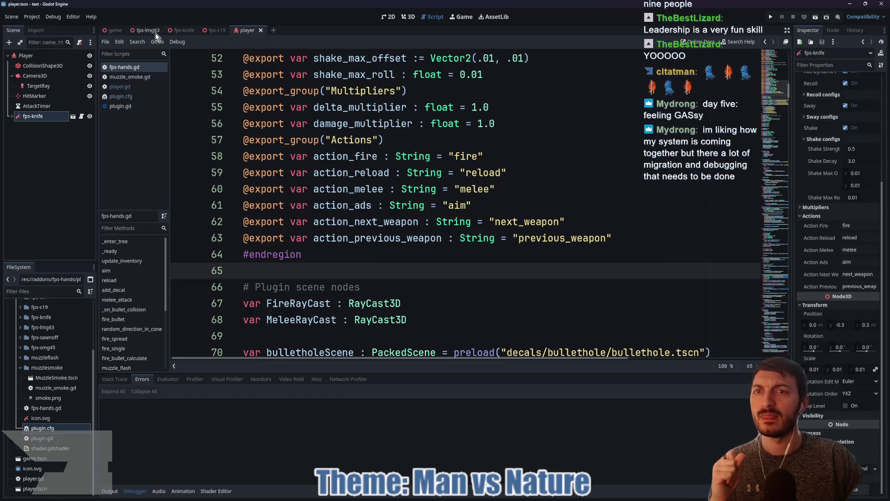
Run the game scene with F5 to test the knife-holding hands, then stop it with F8
{"action": "left_click", "coordinate": [114, 31]}
{"action": "key", "text": "F5"}
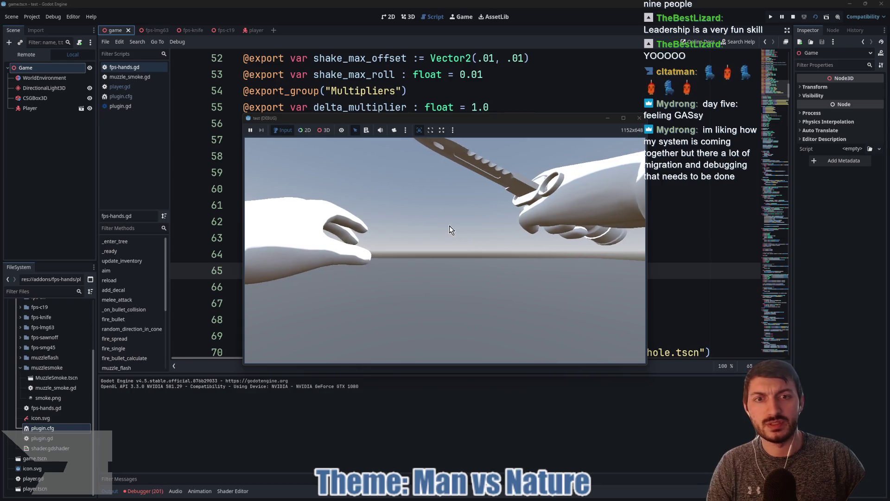
{"action": "key", "text": "F8"}
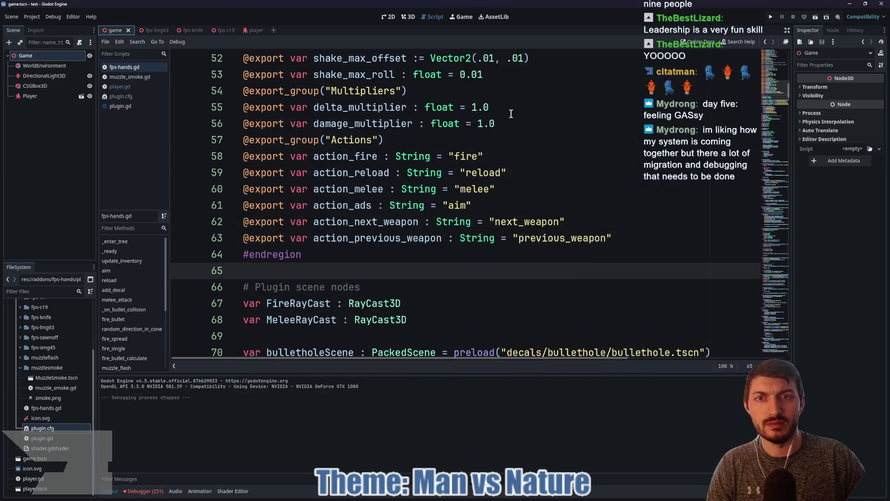
Scroll through fps-hands.gd from the shake_decay line down to the weapons array
{"action": "scroll", "coordinate": [464, 139], "scroll_direction": "down", "scroll_amount": 6}
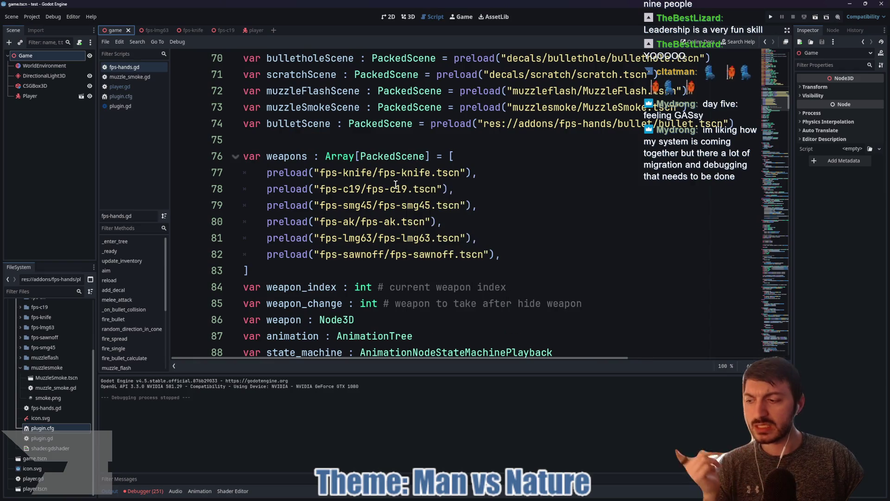
{"action": "scroll", "coordinate": [416, 187], "scroll_direction": "down", "scroll_amount": 5}
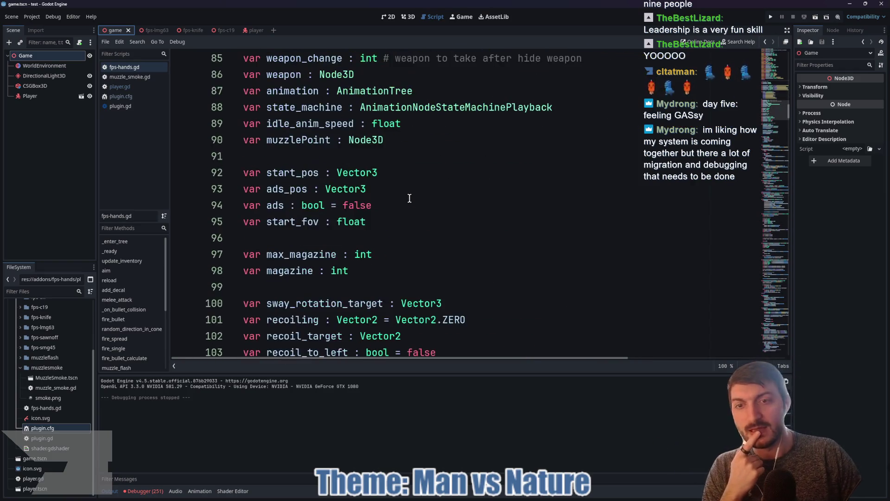
{"action": "scroll", "coordinate": [425, 214], "scroll_direction": "up", "scroll_amount": 5}
{"action": "scroll", "coordinate": [429, 211], "scroll_direction": "up", "scroll_amount": 4}
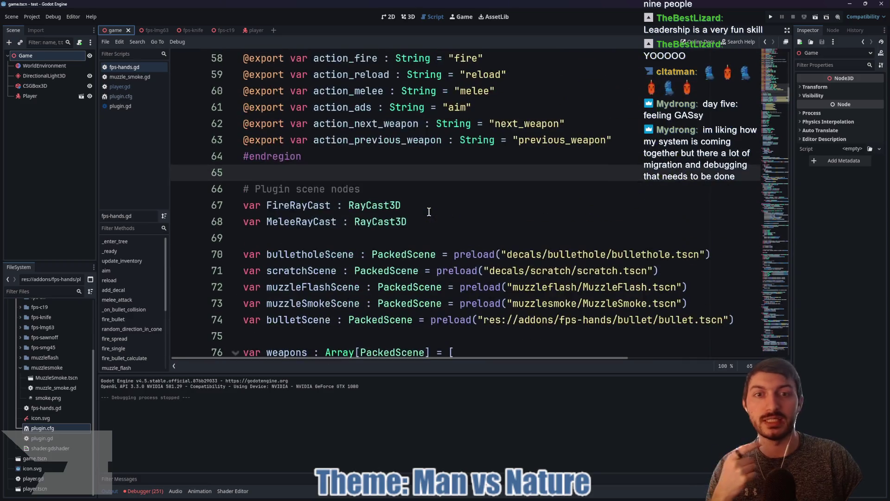
{"action": "scroll", "coordinate": [385, 211], "scroll_direction": "up", "scroll_amount": 5}
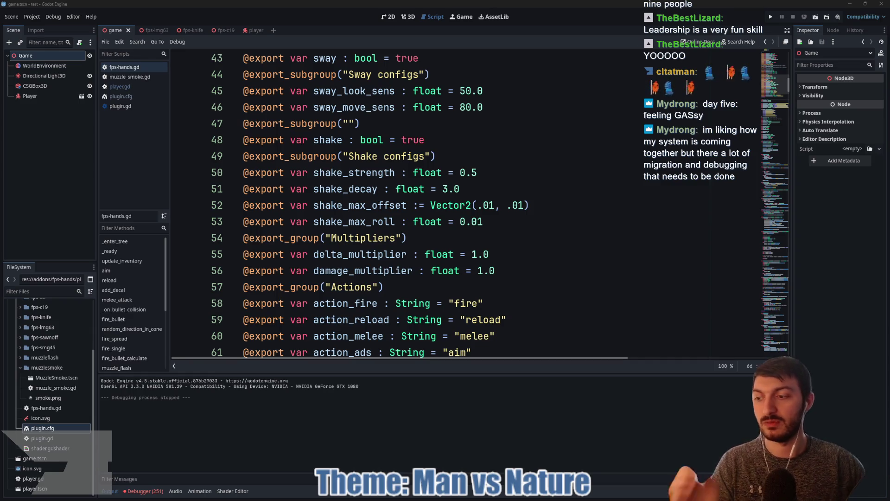
{"action": "left_click", "coordinate": [412, 190]}
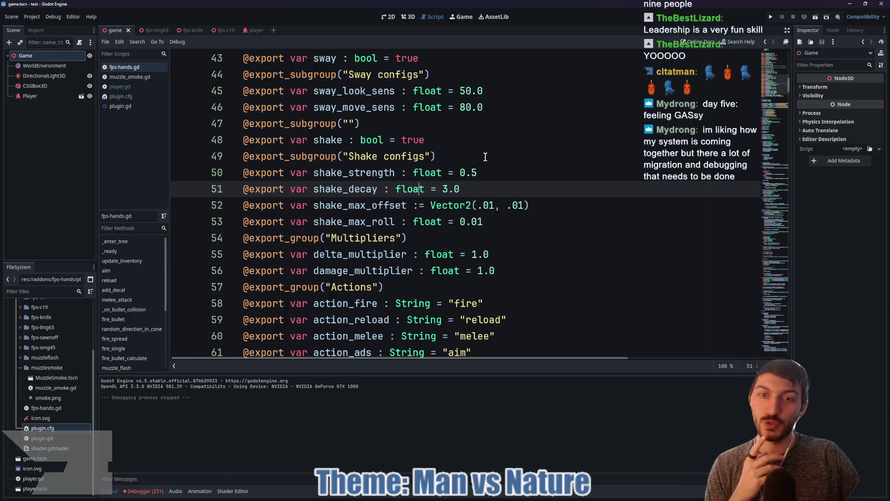
{"action": "scroll", "coordinate": [496, 182], "scroll_direction": "down", "scroll_amount": 10}
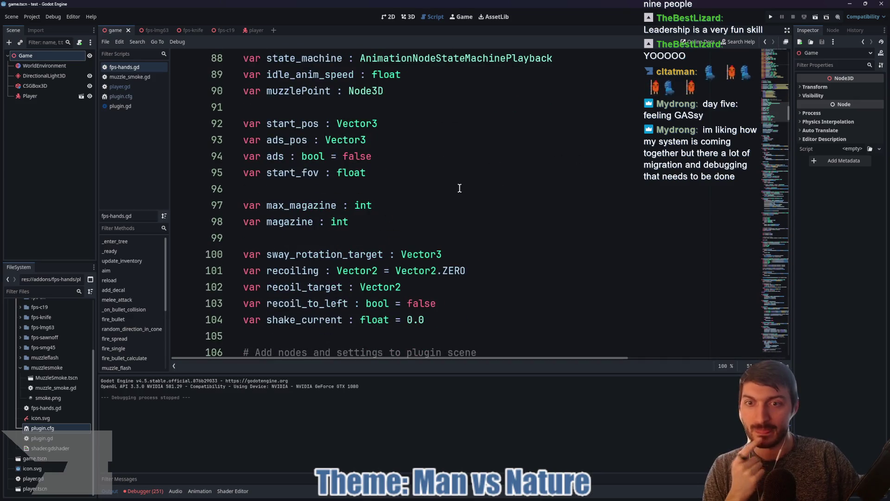
{"action": "scroll", "coordinate": [477, 198], "scroll_direction": "down", "scroll_amount": 6}
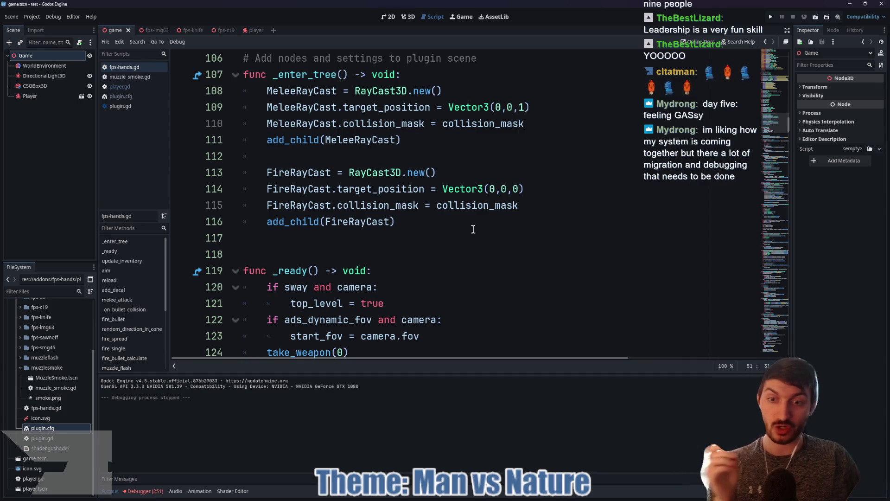
{"action": "scroll", "coordinate": [479, 214], "scroll_direction": "down", "scroll_amount": 3}
{"action": "scroll", "coordinate": [517, 214], "scroll_direction": "down", "scroll_amount": 3}
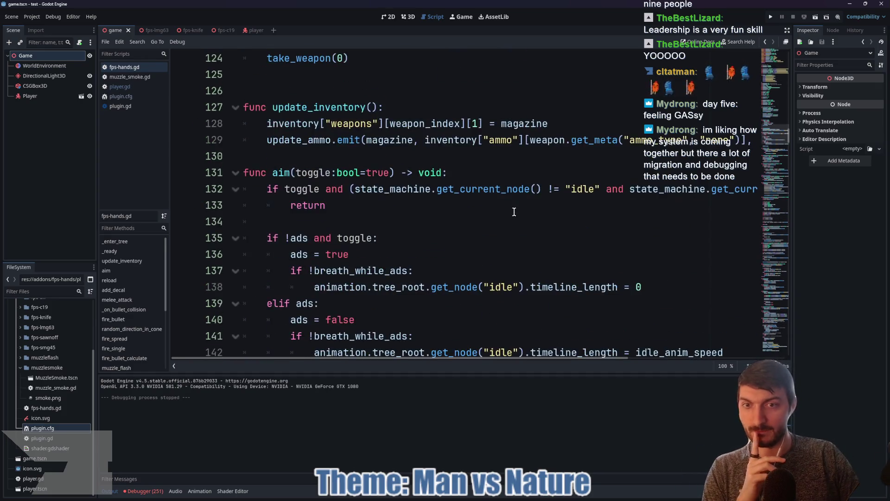
{"action": "left_click", "coordinate": [385, 155]}
Return to the player scene, where fps-knife's Actions list fire, reload, melee, aim, next_weapon, previous_weapon
{"action": "scroll", "coordinate": [452, 222], "scroll_direction": "up", "scroll_amount": 12}
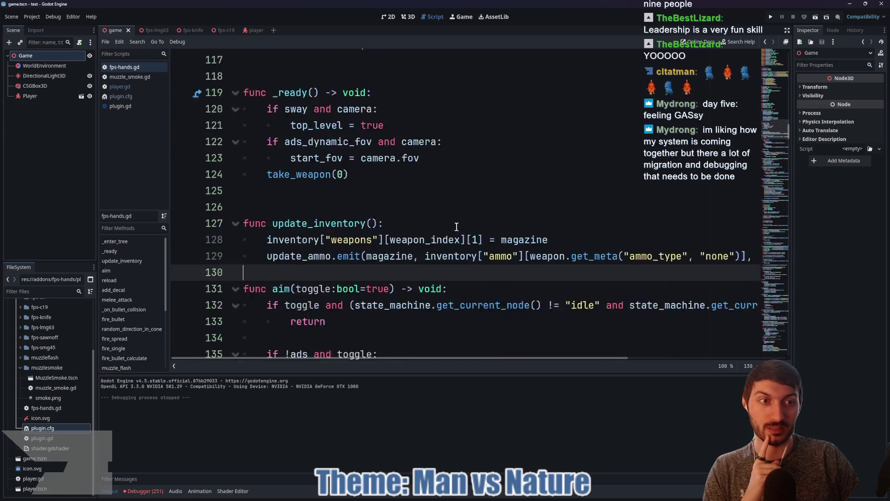
{"action": "scroll", "coordinate": [443, 246], "scroll_direction": "up", "scroll_amount": 5}
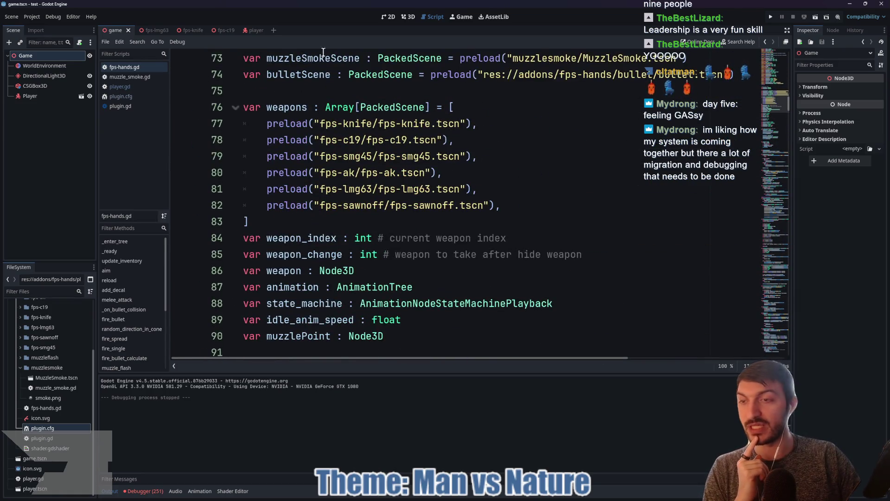
{"action": "left_click", "coordinate": [255, 30]}
{"action": "left_click", "coordinate": [420, 186]}
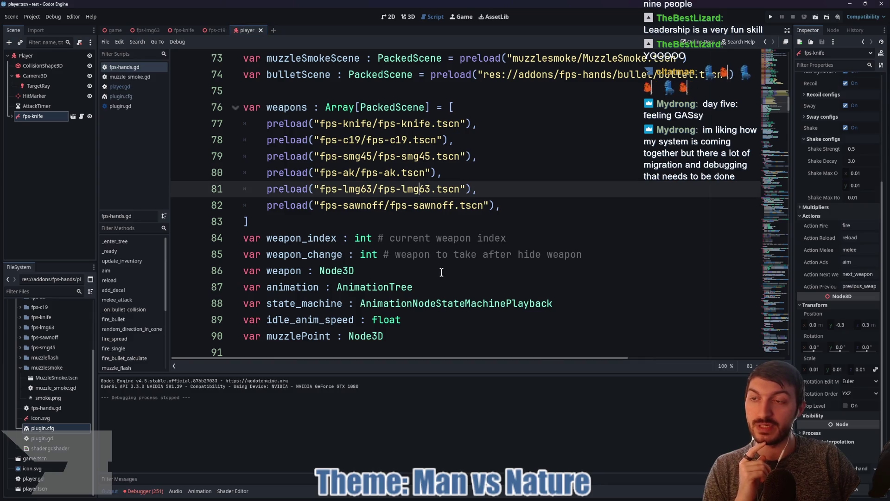
{"action": "left_click", "coordinate": [492, 497]}
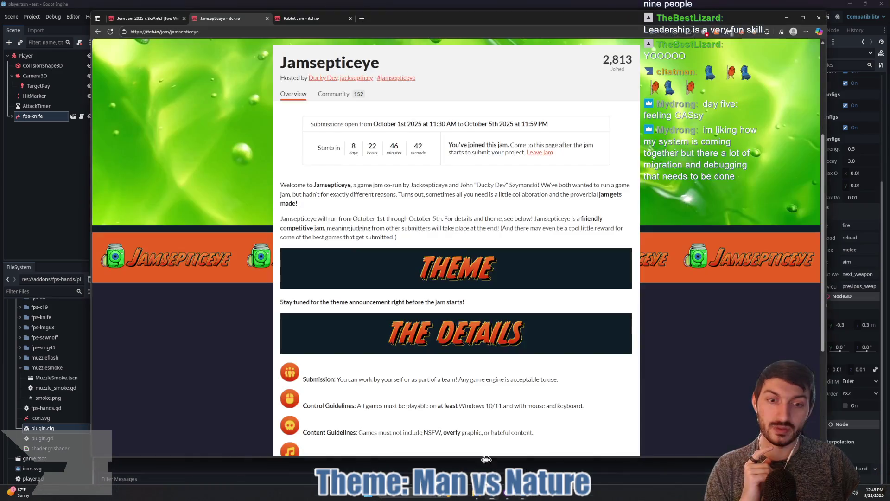
{"action": "left_click", "coordinate": [144, 18]}
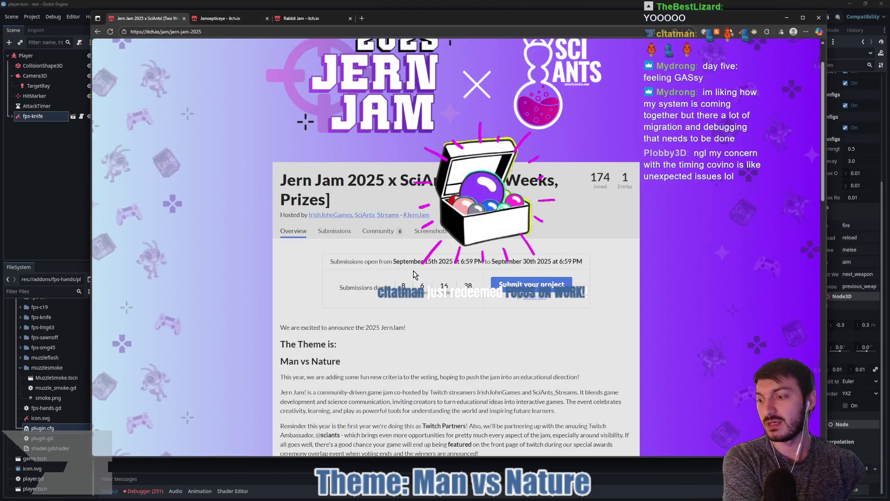
{"action": "mouse_move", "coordinate": [401, 265]}
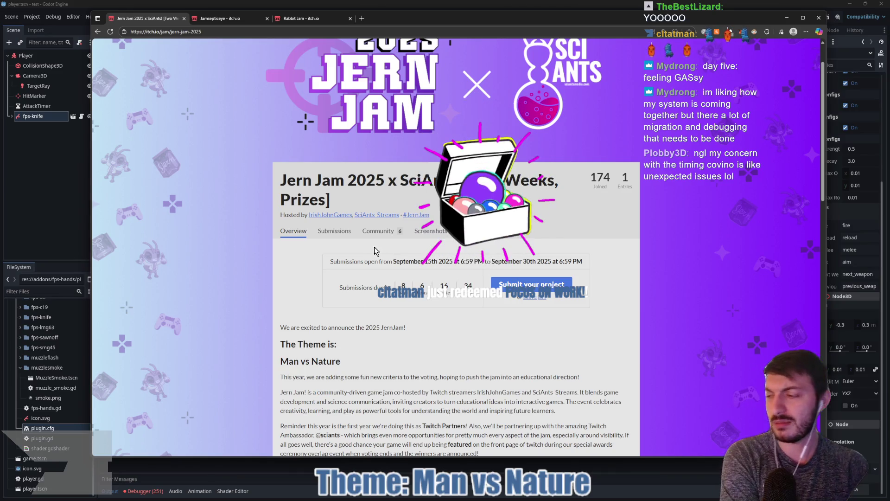
{"action": "key", "text": "alt+Tab"}
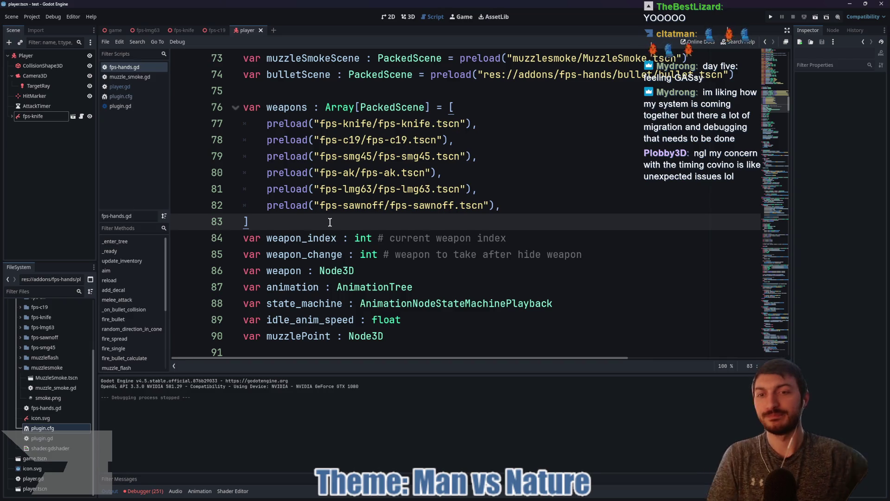
Place the cursor at lines 83–84 of player.gd and scroll through the weapons array
{"action": "left_click", "coordinate": [337, 236]}
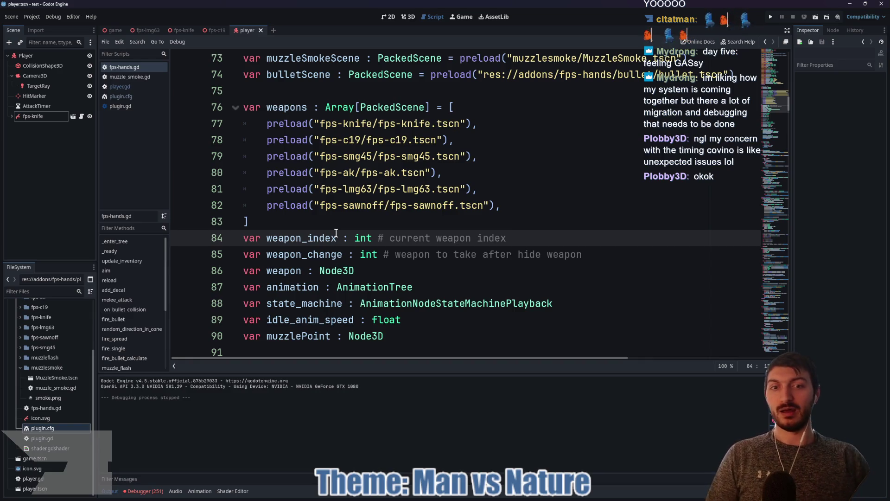
{"action": "left_click", "coordinate": [361, 217]}
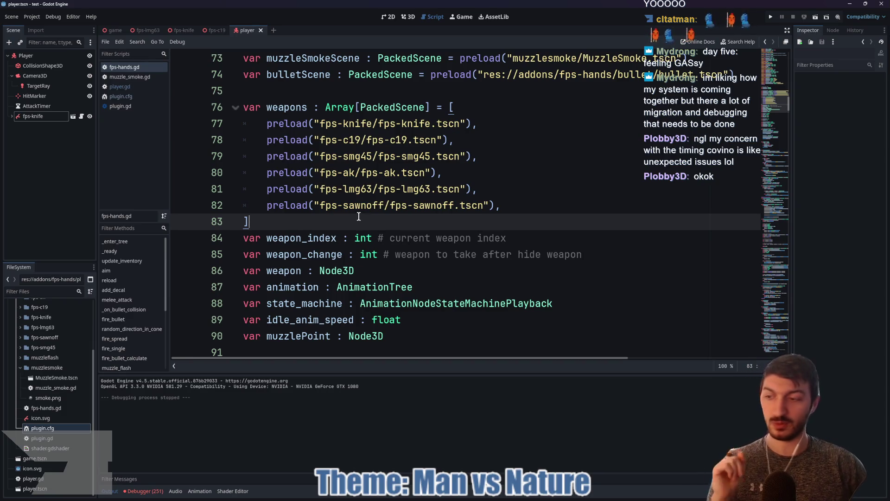
{"action": "scroll", "coordinate": [367, 216], "scroll_direction": "down", "scroll_amount": 1}
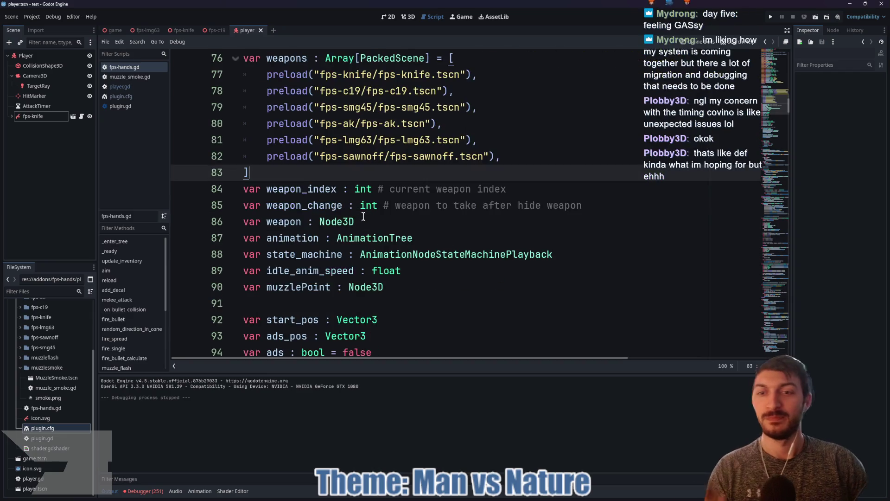
{"action": "scroll", "coordinate": [361, 208], "scroll_direction": "down", "scroll_amount": 1}
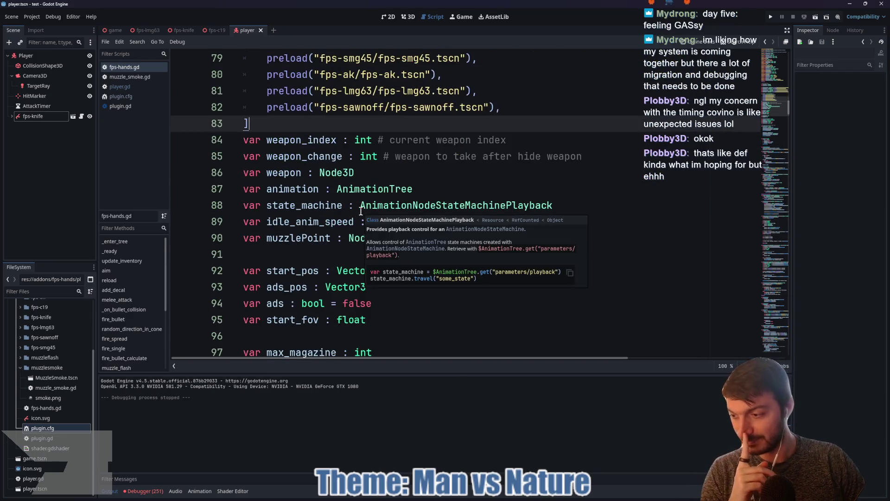
{"action": "scroll", "coordinate": [362, 213], "scroll_direction": "up", "scroll_amount": 3}
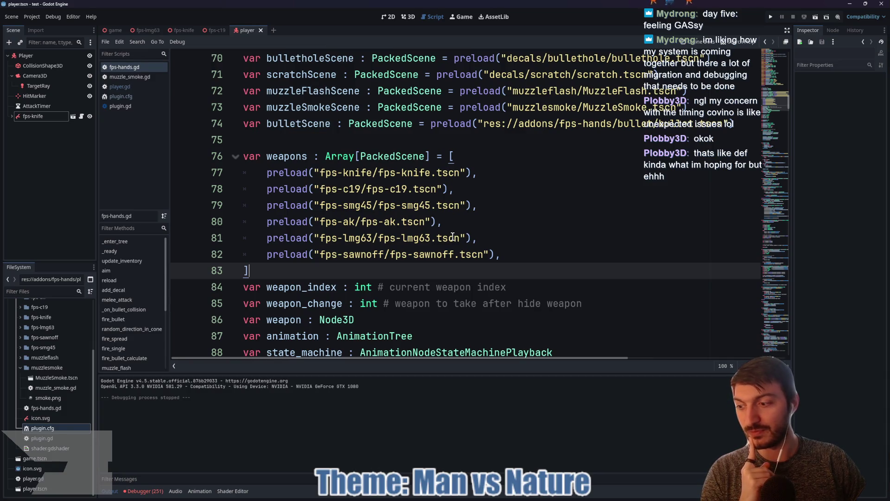
{"action": "scroll", "coordinate": [467, 246], "scroll_direction": "down", "scroll_amount": 2}
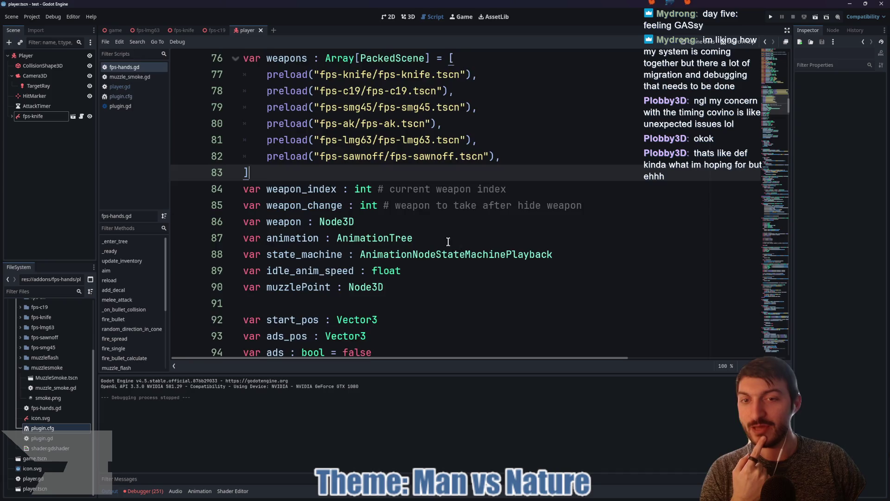
{"action": "scroll", "coordinate": [448, 231], "scroll_direction": "up", "scroll_amount": 3}
Check empty line 75 and the array's closing bracket, then switch to the YouTube video window
{"action": "left_click", "coordinate": [447, 195]}
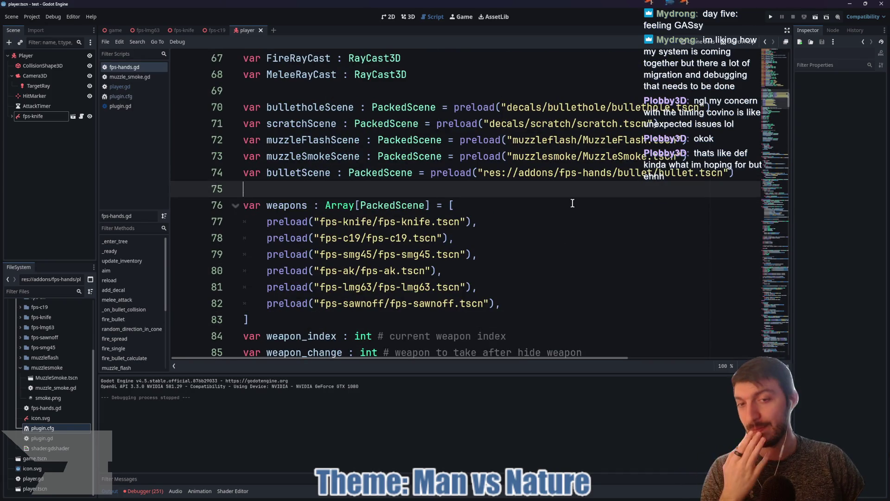
{"action": "scroll", "coordinate": [546, 199], "scroll_direction": "down", "scroll_amount": 3}
{"action": "left_click", "coordinate": [300, 172]}
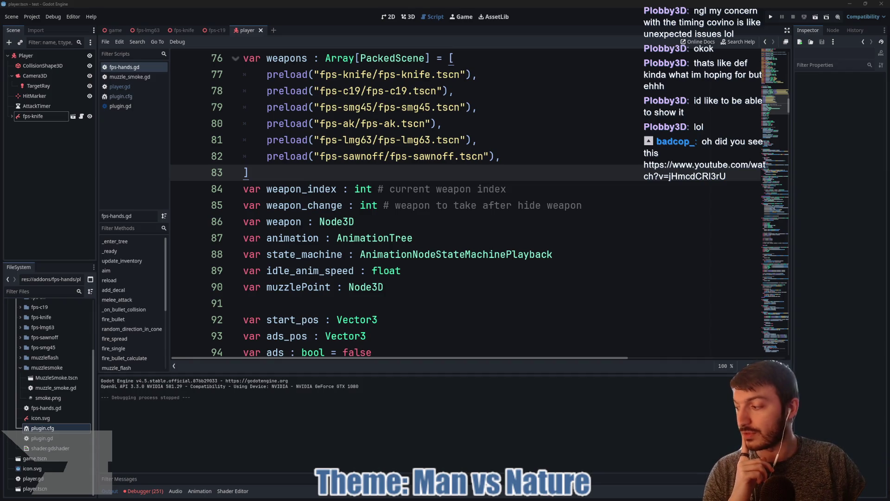
{"action": "key", "text": "alt+Tab"}
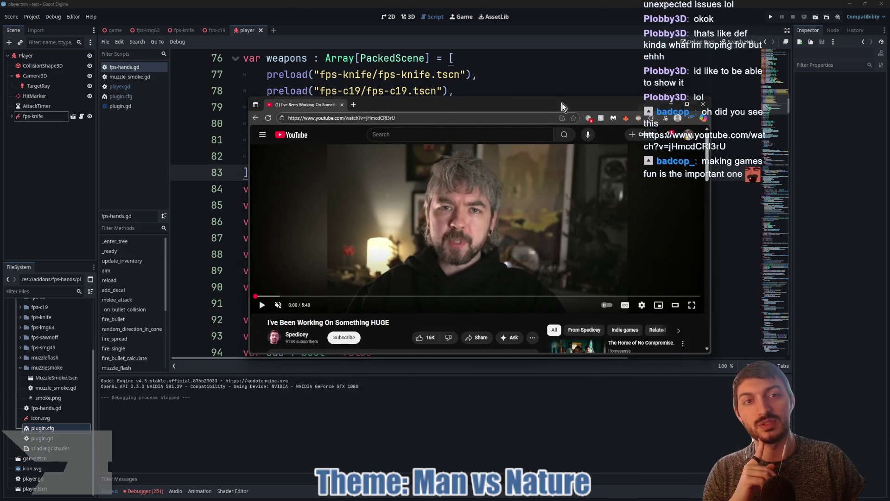
Reposition the YouTube window lower and left over the script editor, then enlarge it
{"action": "mouse_move", "coordinate": [562, 107]}
{"action": "left_mouse_down"}
{"action": "mouse_move", "coordinate": [468, 133]}
{"action": "mouse_move", "coordinate": [534, 99]}
{"action": "mouse_move", "coordinate": [579, 114]}
{"action": "mouse_move", "coordinate": [538, 142]}
{"action": "left_mouse_up"}
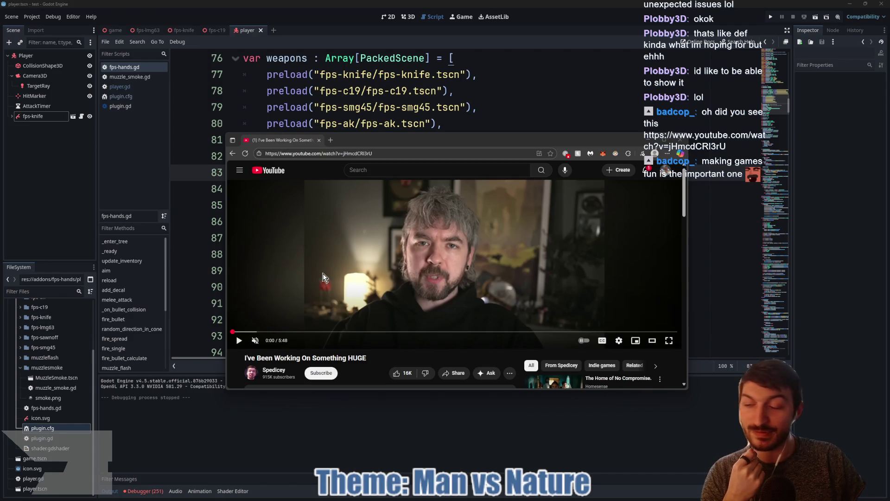
{"action": "left_click_drag", "start_coordinate": [487, 141], "coordinate": [476, 125]}
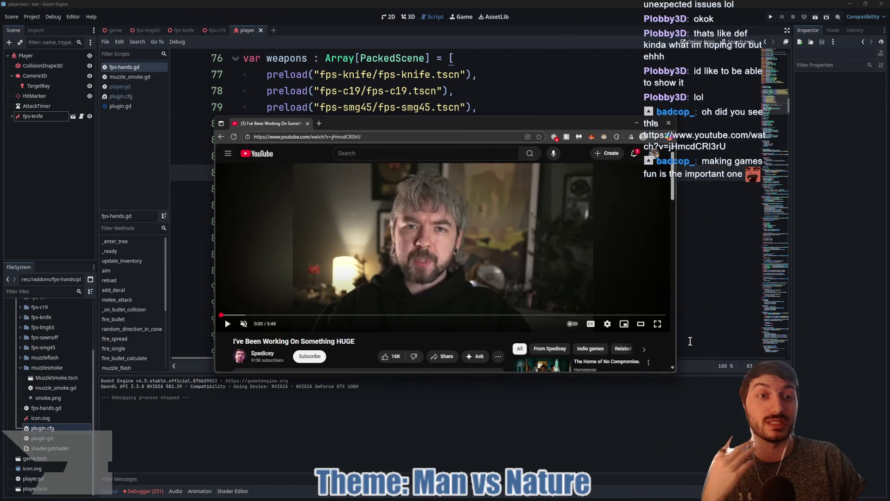
{"action": "left_click_drag", "start_coordinate": [676, 372], "coordinate": [708, 429]}
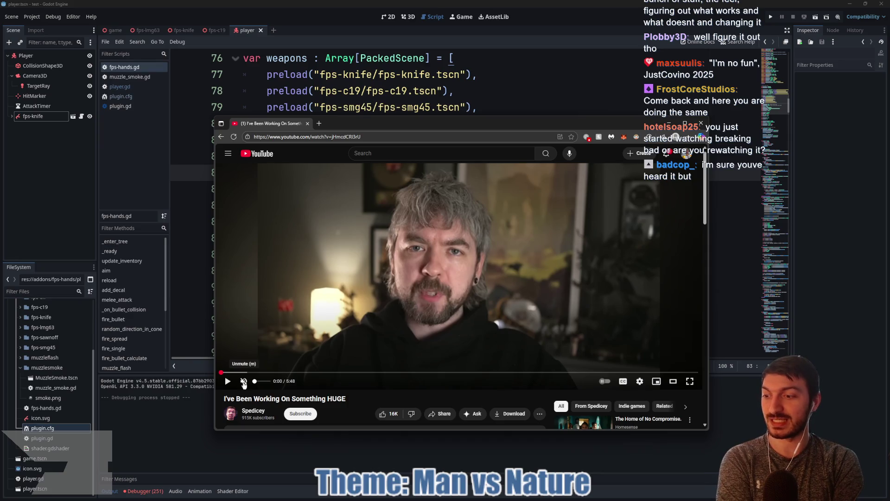
Play the video unmuted at about half volume with captions on, pausing at 0:12
{"action": "key", "text": "space"}
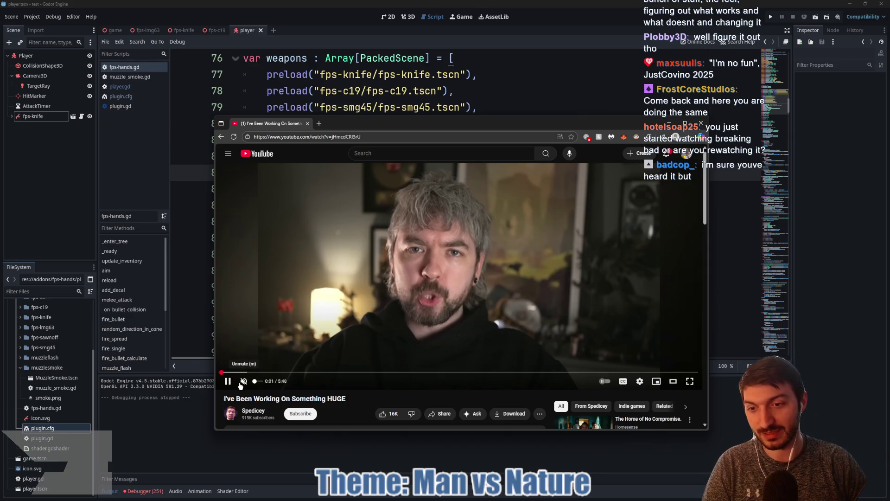
{"action": "left_click_drag", "start_coordinate": [257, 381], "coordinate": [266, 381]}
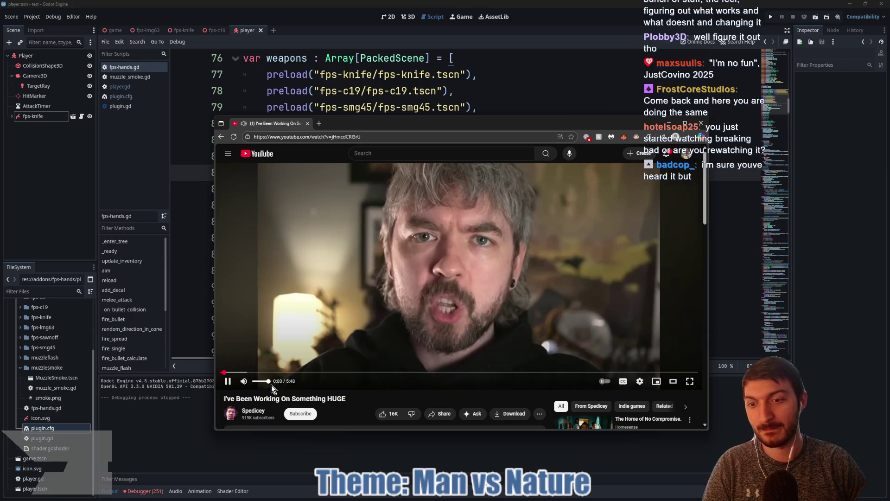
{"action": "scroll", "coordinate": [268, 388], "scroll_direction": "down", "scroll_amount": 3}
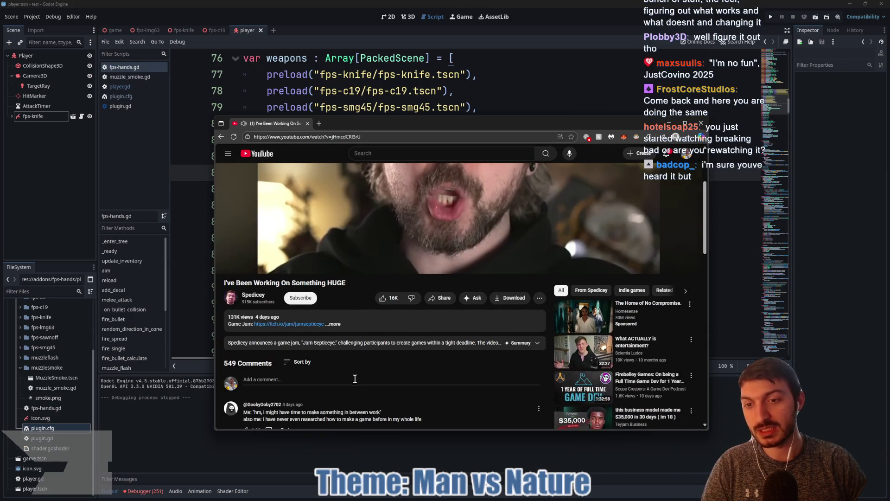
{"action": "scroll", "coordinate": [354, 377], "scroll_direction": "up", "scroll_amount": 3}
{"action": "key", "text": "c"}
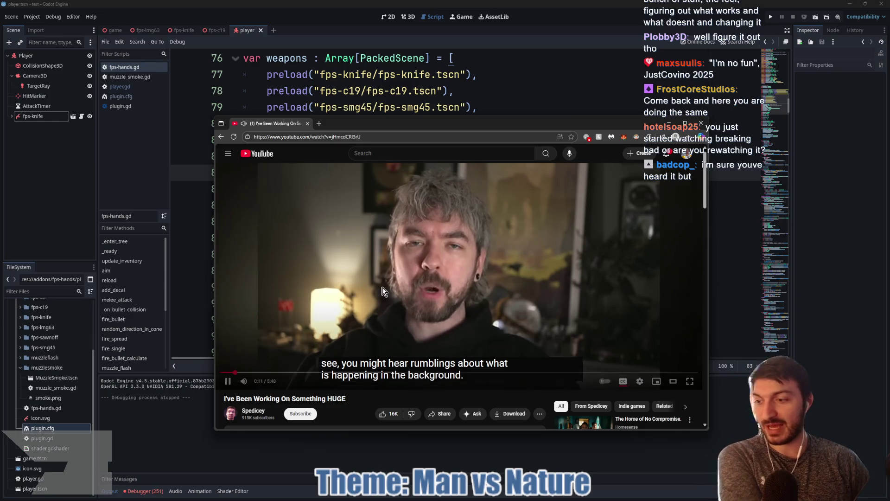
{"action": "left_click", "coordinate": [302, 298]}
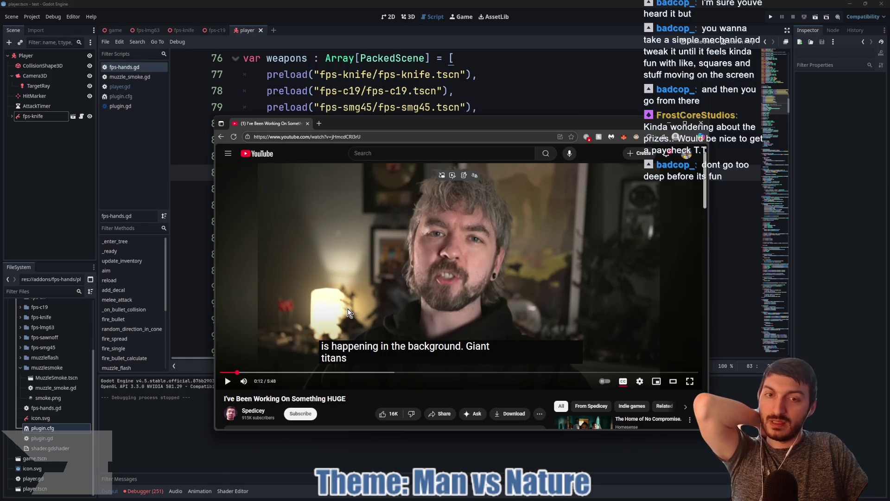
Resume the game jam video, pausing at 0:19 and again at 0:24
{"action": "left_click", "coordinate": [378, 256]}
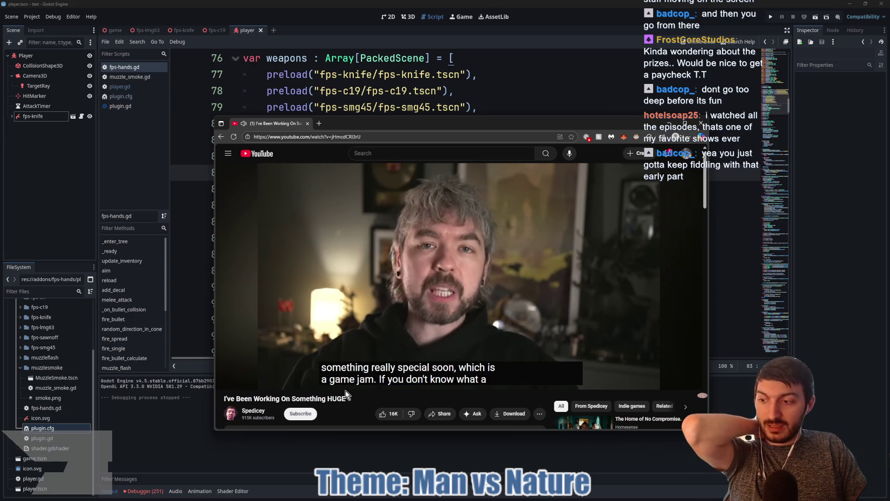
{"action": "left_click", "coordinate": [364, 273]}
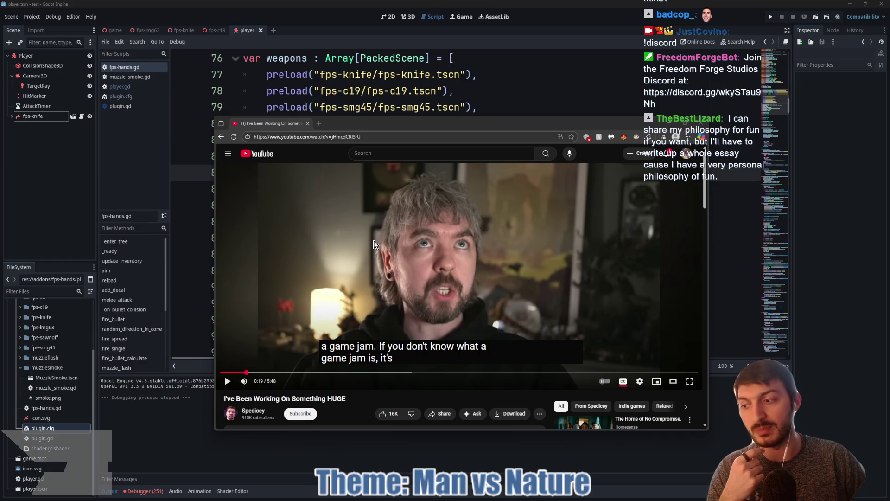
{"action": "left_click", "coordinate": [447, 234]}
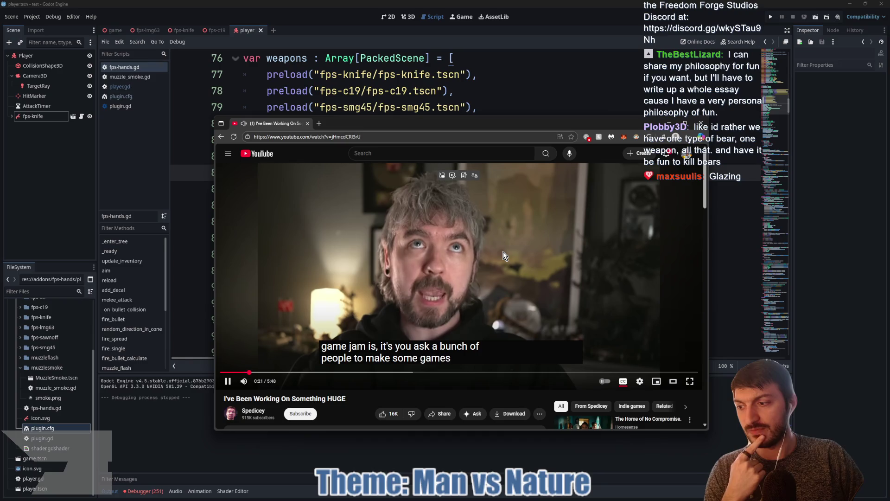
{"action": "left_click", "coordinate": [461, 271]}
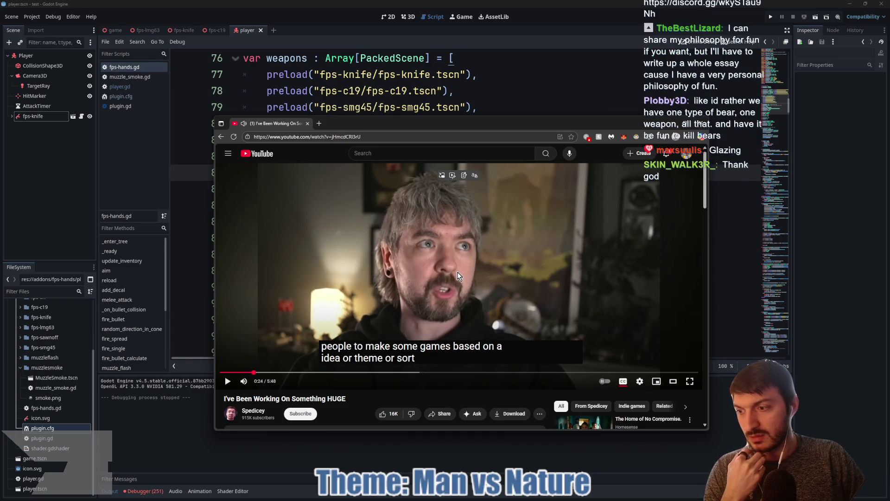